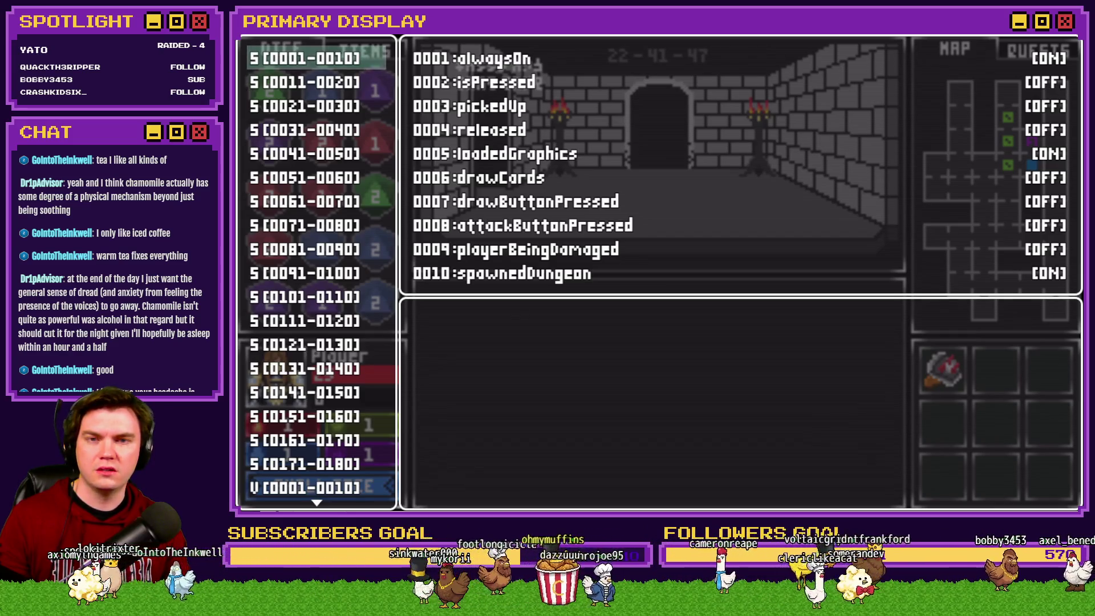
Quit the Tomb of Vercilias playtest with Alt+F4 to return to TheTomb map editor
key("alt+F4")
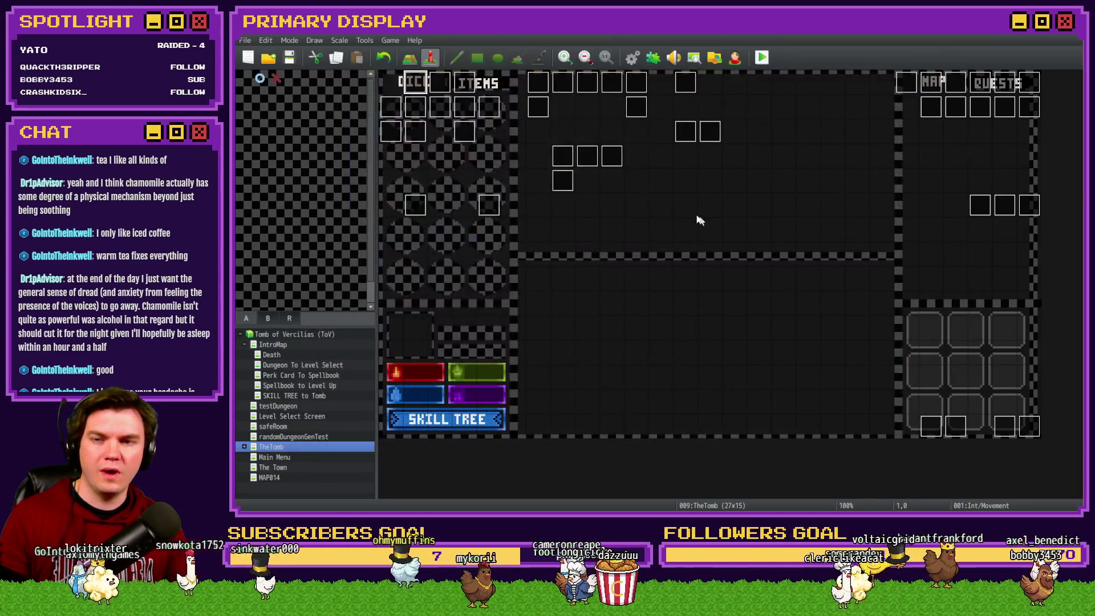
Open the portalPuzzle event and browse its second, third and fourth pages
double_click(686, 133)
left_click(426, 131)
left_click(443, 133)
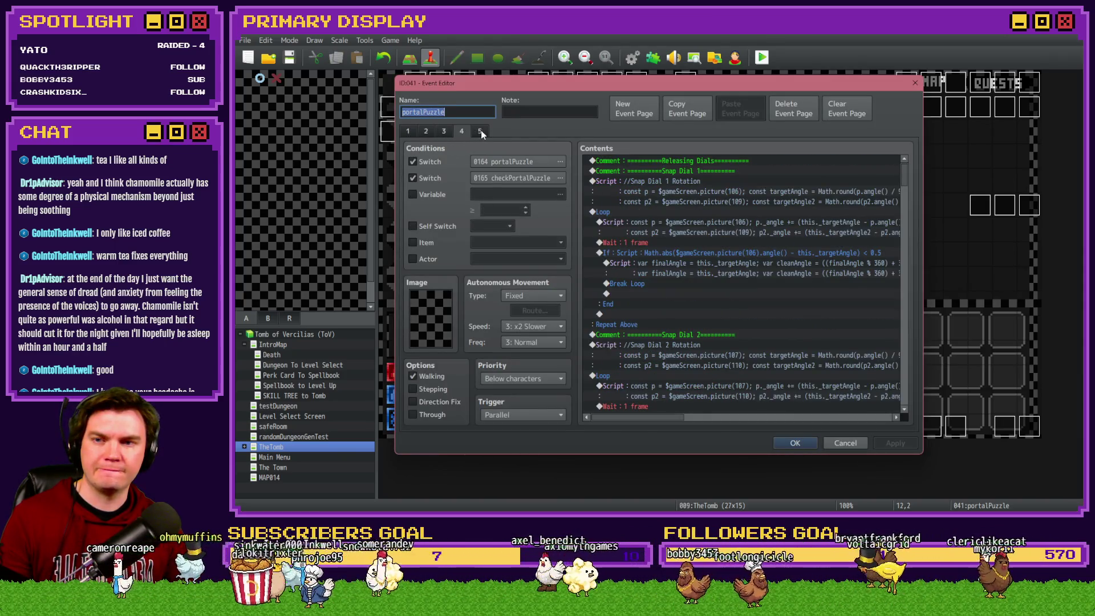
left_click(462, 131)
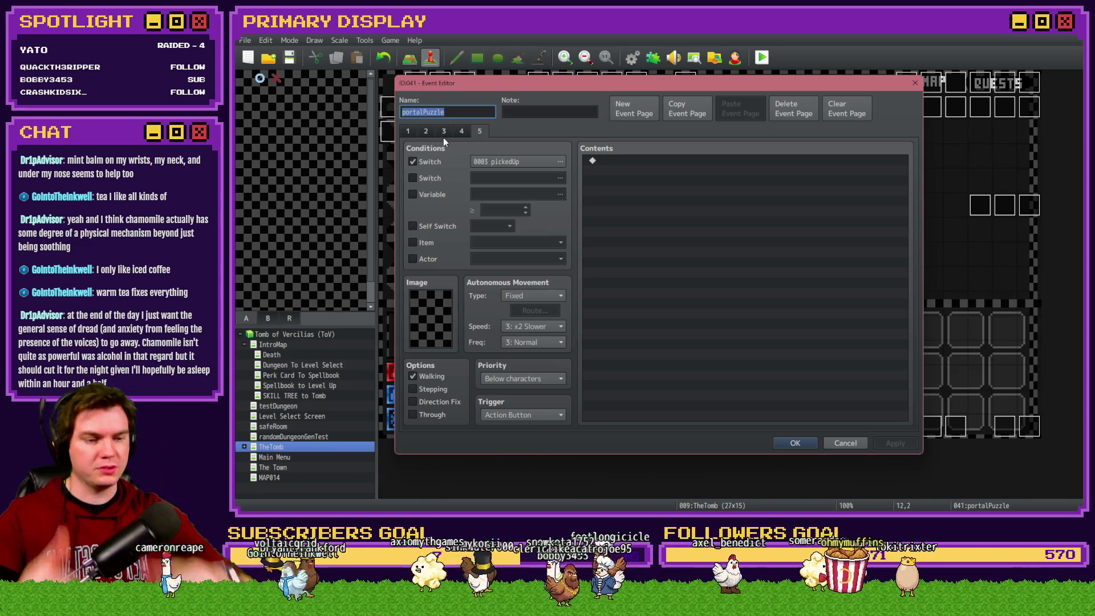
Review portalPuzzle's second and first pages, then close its Event Editor
left_click(427, 132)
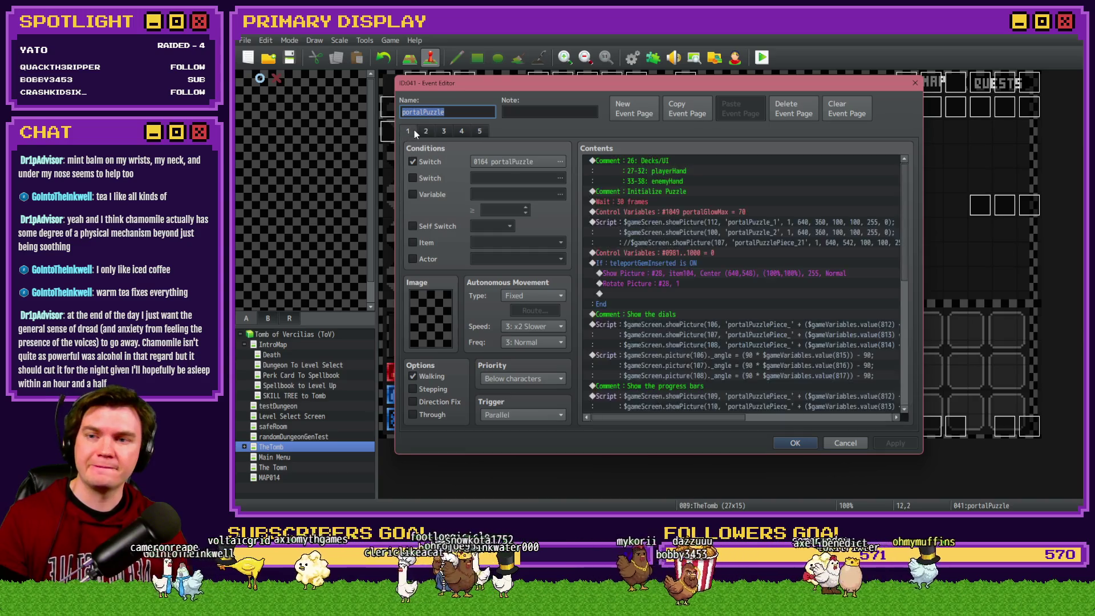
left_click(410, 132)
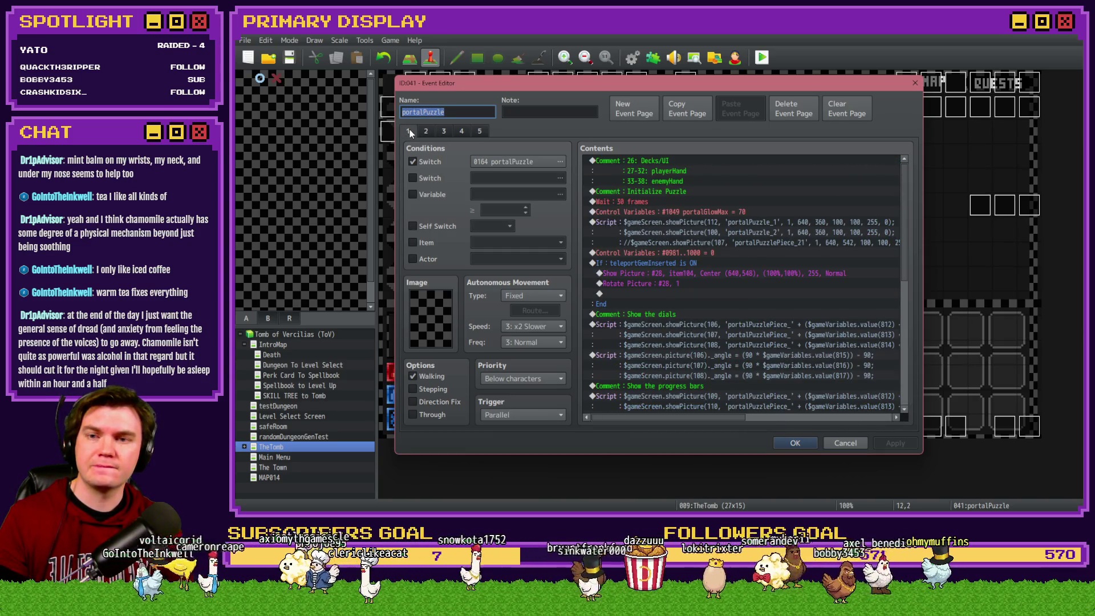
key("Escape")
Open the Int/Movement event on its third page and scroll down its command list
double_click(418, 90)
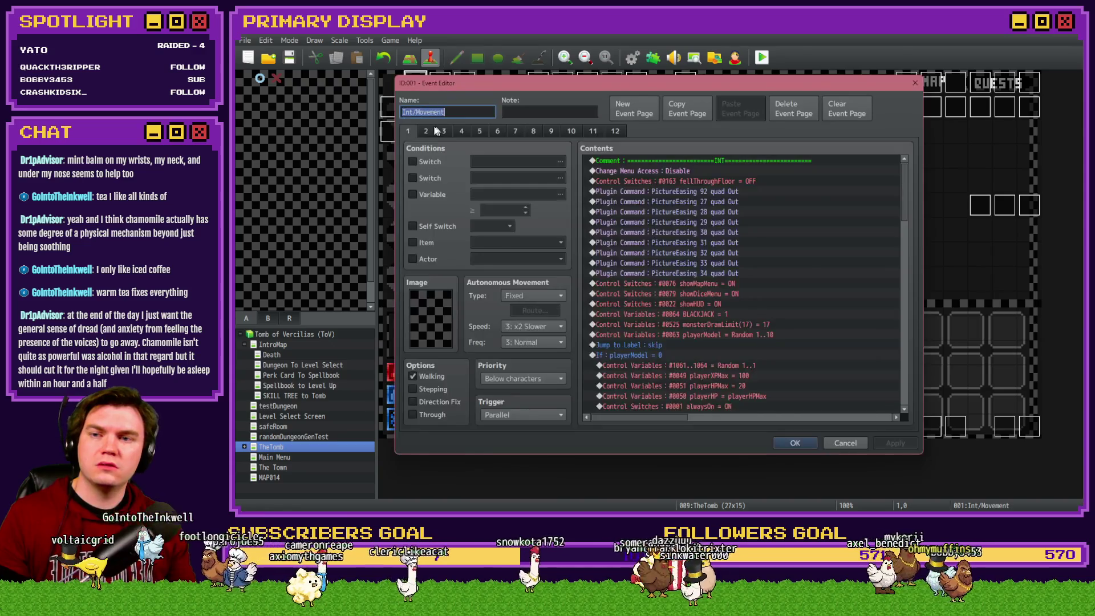
left_click(428, 131)
left_click(444, 131)
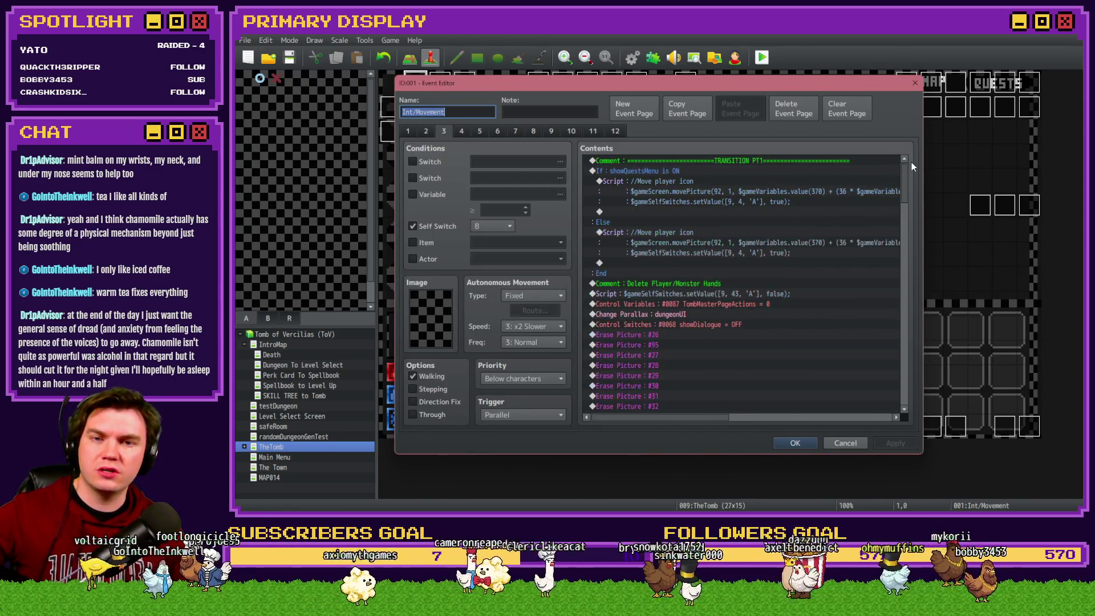
left_click_drag(906, 162, 912, 274)
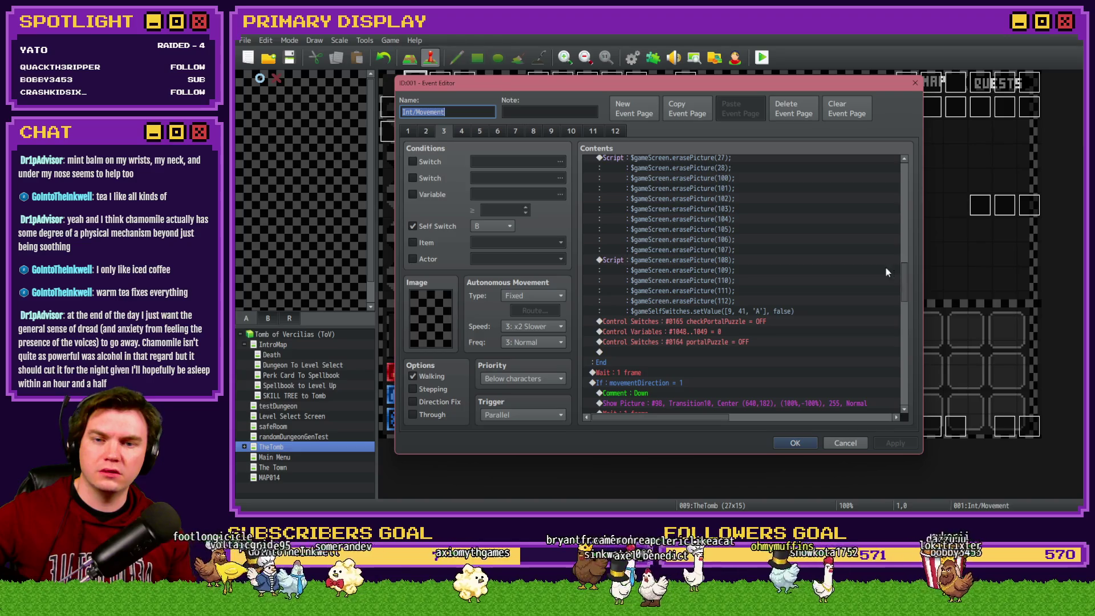
Find and select the Leaving Portal Exit Room If line among the erasePicture script blocks
left_click(727, 265)
scroll(739, 307, "up", 2)
scroll(740, 307, "up", 1)
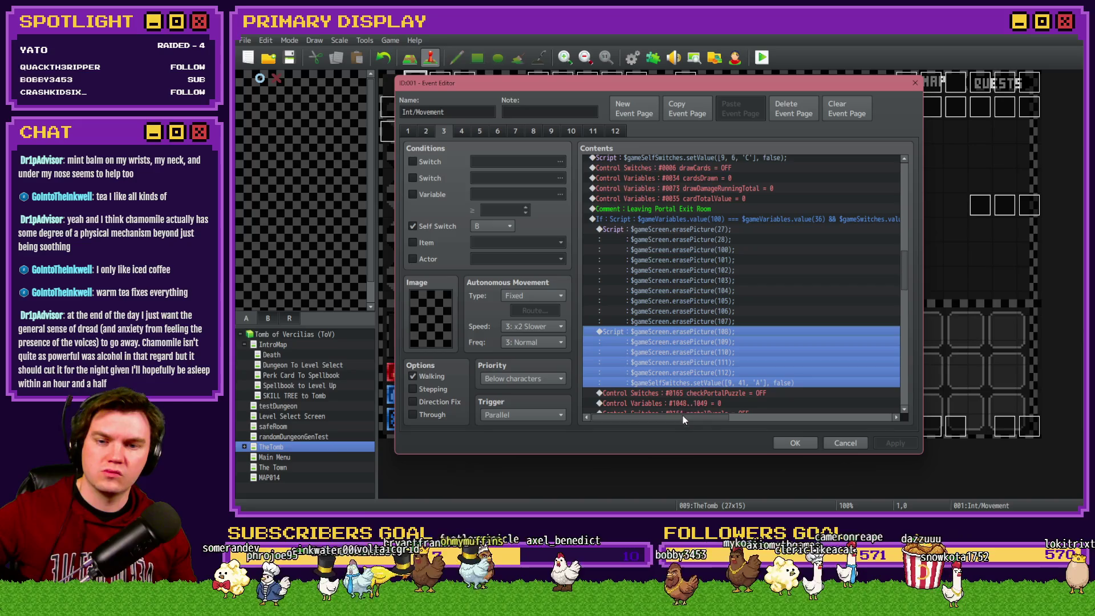
scroll(741, 221, "down", 3)
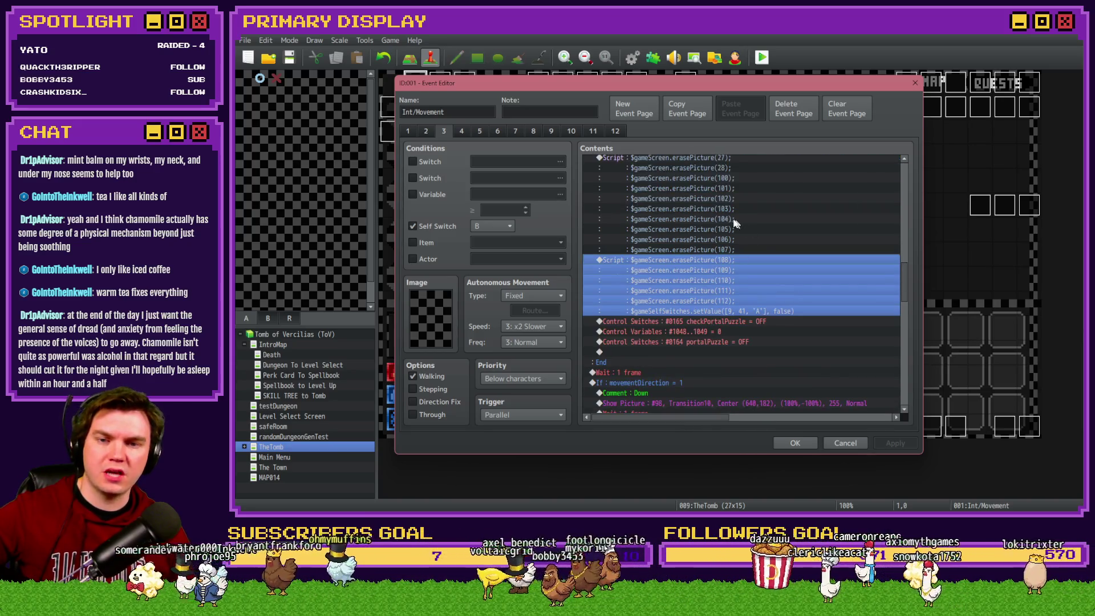
scroll(713, 299, "up", 3)
left_click(711, 219)
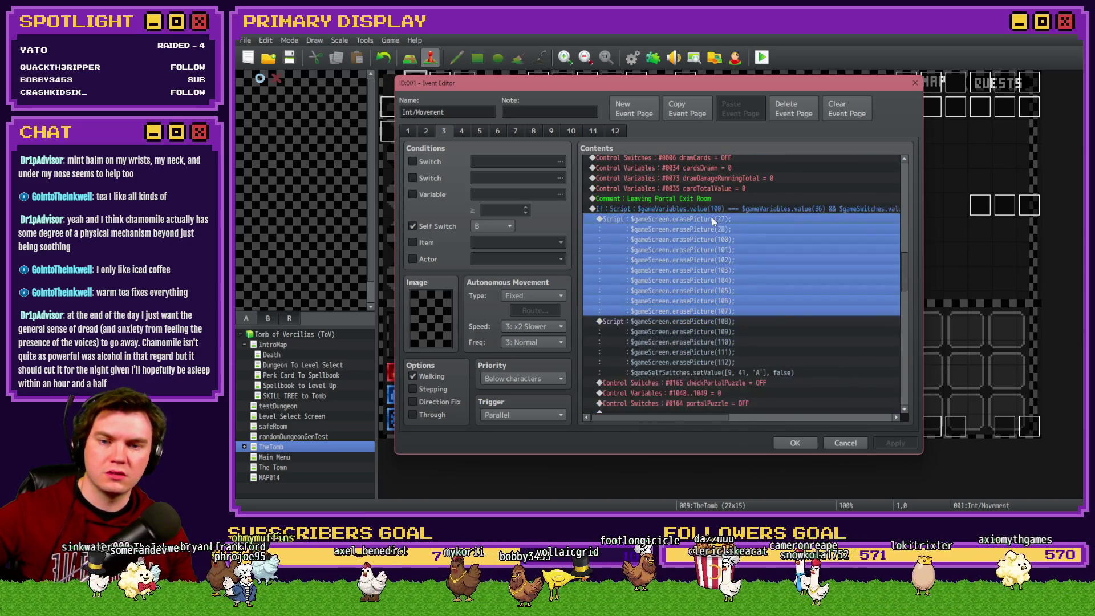
scroll(712, 217, "down", 2)
scroll(709, 283, "up", 2)
left_click(716, 200)
Insert a white 60-frame Flash Screen at the start of the portal-exit branch
key("Insert")
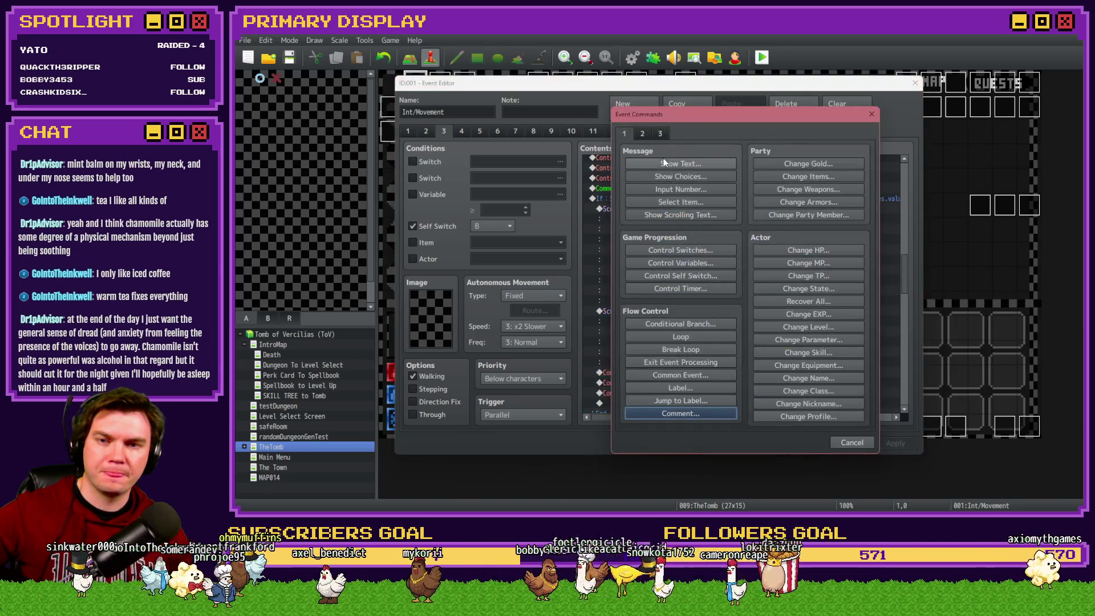
left_click(643, 134)
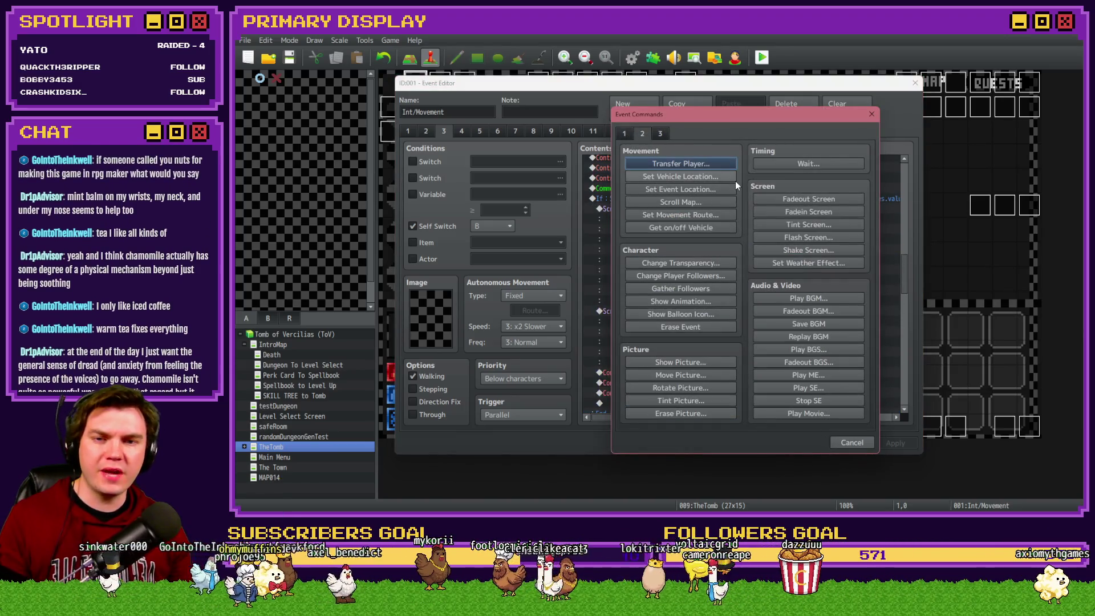
left_click(797, 222)
left_click(792, 359)
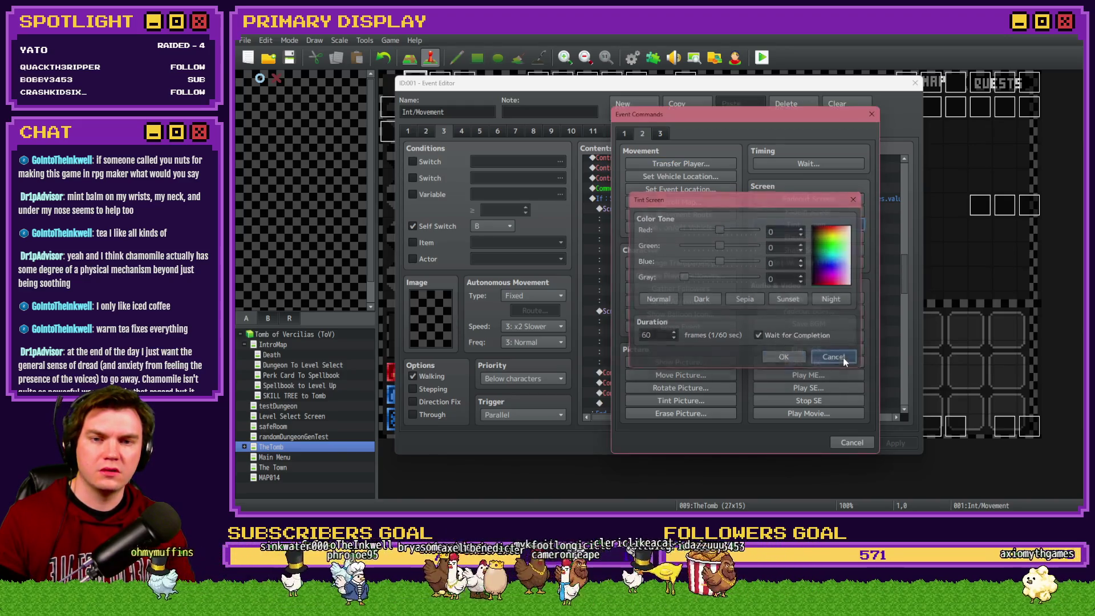
left_click(804, 236)
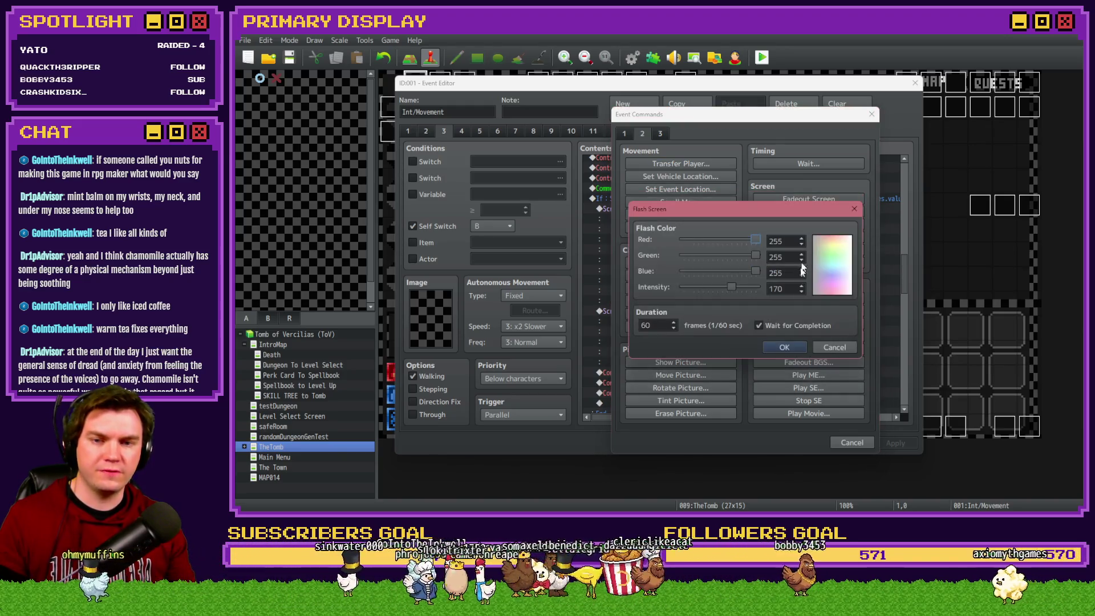
left_click(782, 348)
left_click(719, 208)
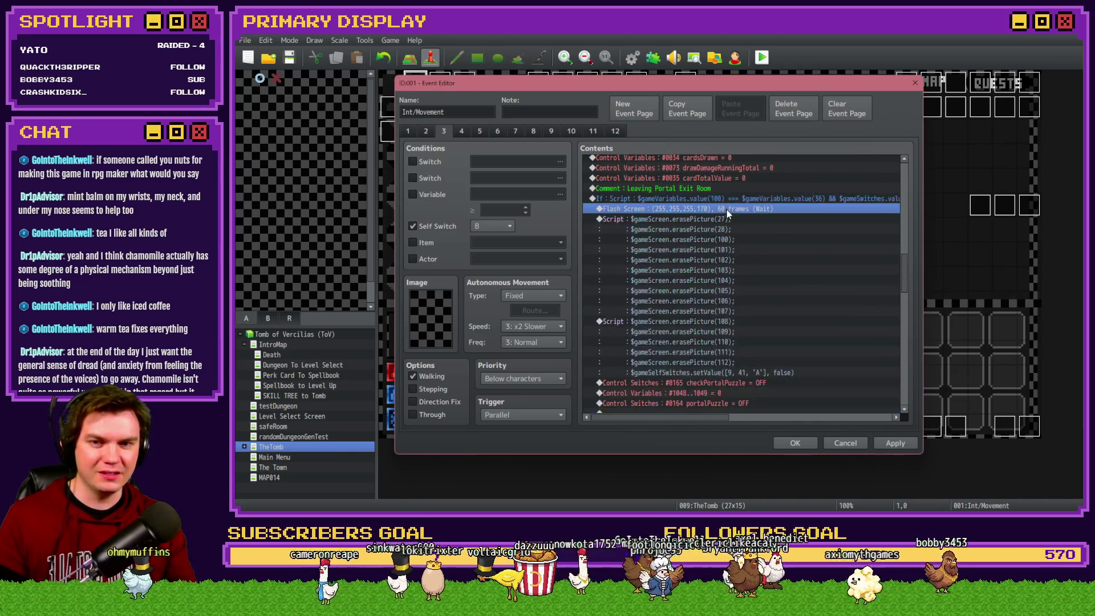
left_click(906, 446)
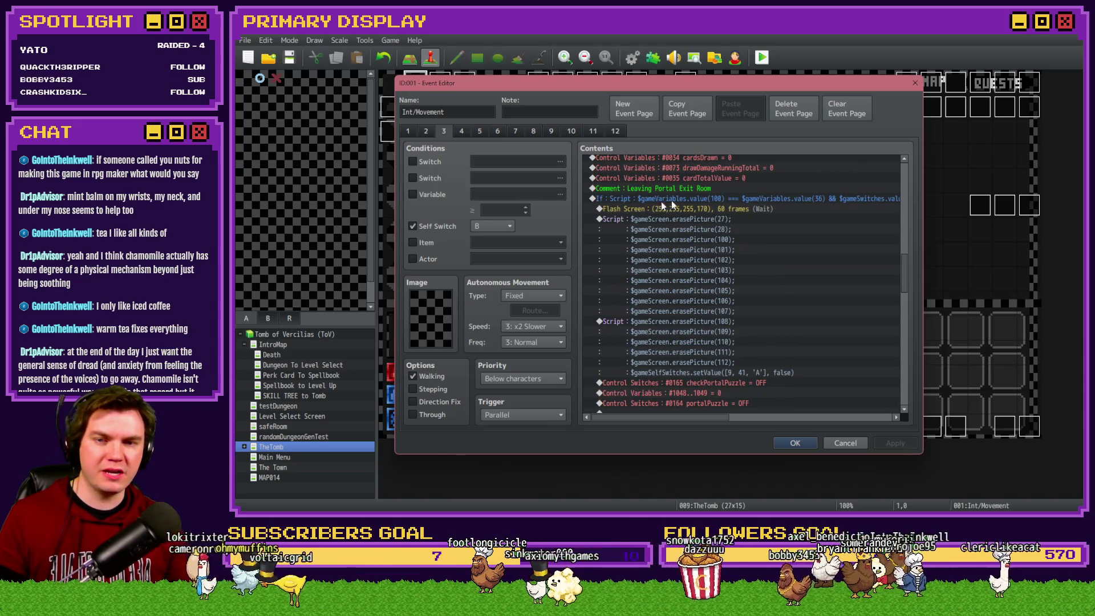
Paste a copy of the Flash Screen line onto the empty line ending the branch
scroll(726, 234, "down", 2)
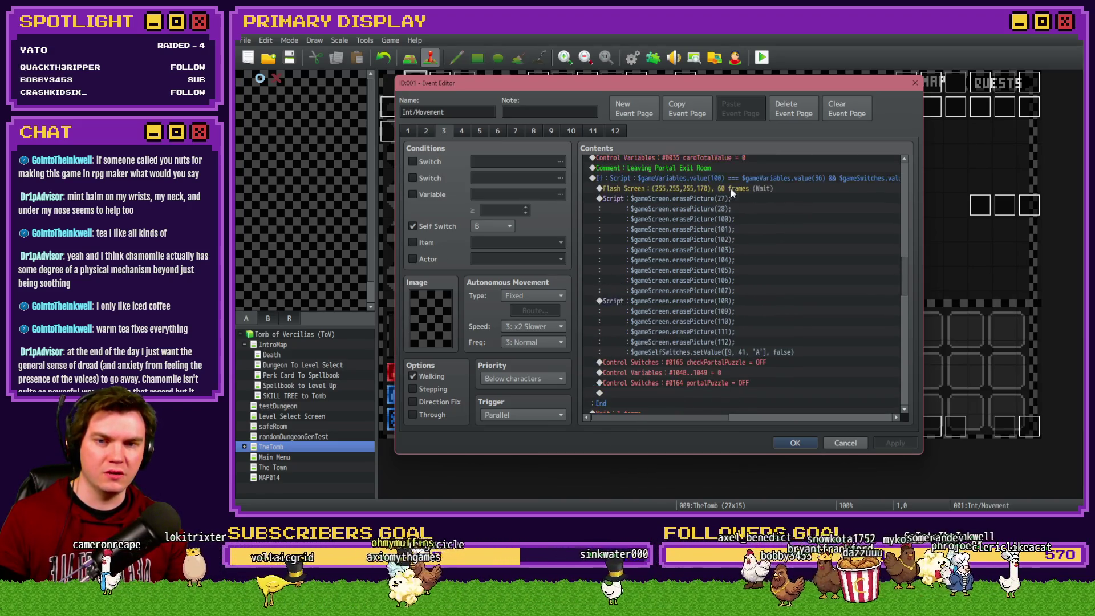
left_click(731, 189)
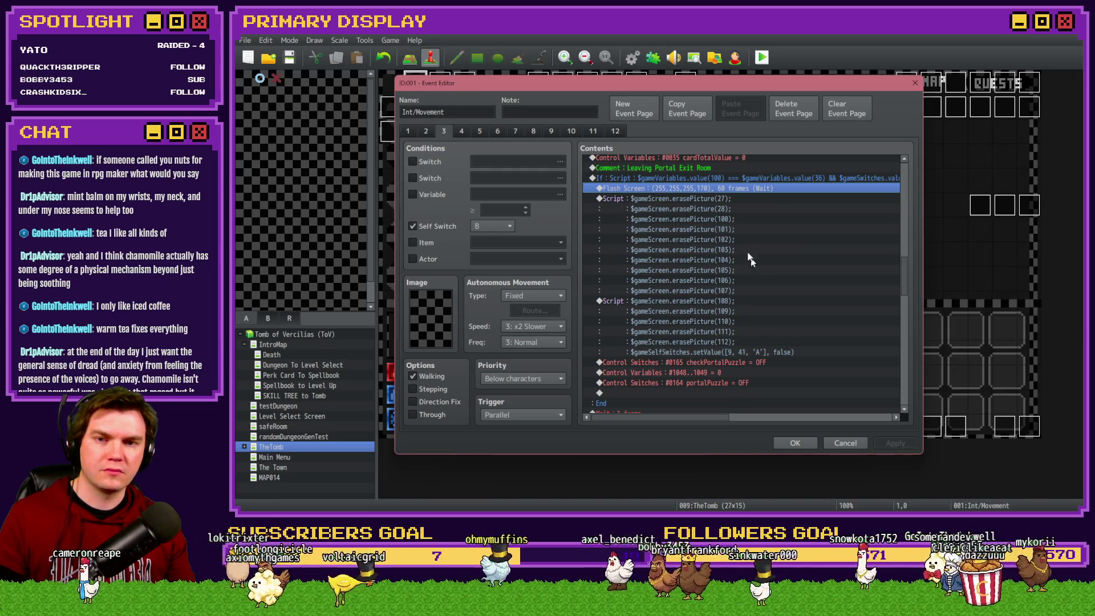
scroll(718, 354, "down", 2)
left_click(703, 332)
key("ctrl+v")
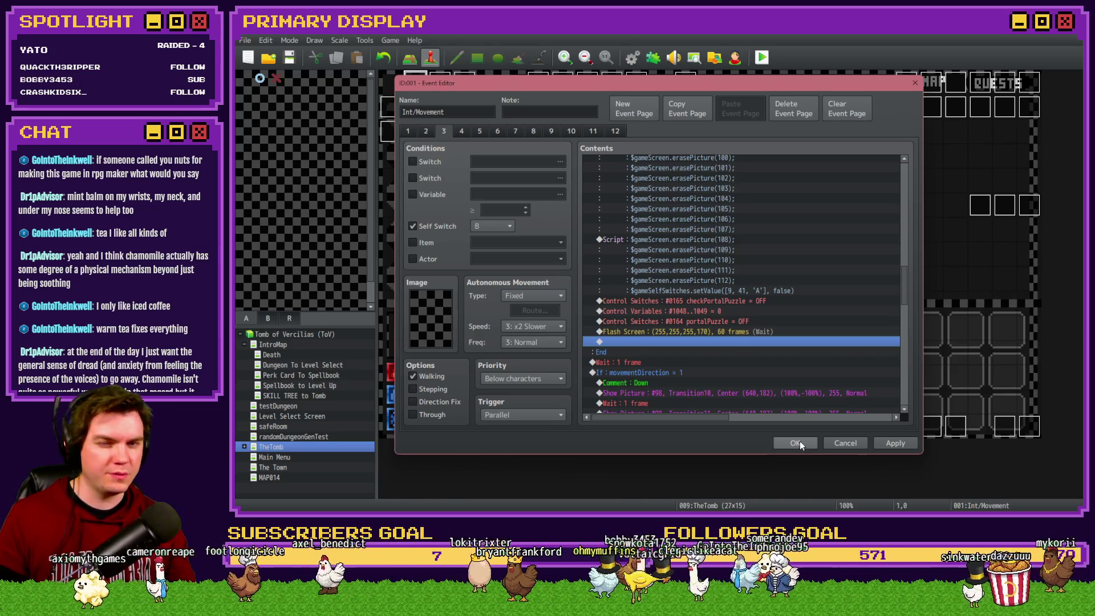
Save the Int/Movement event and launch a playtest
scroll(753, 361, "up", 2)
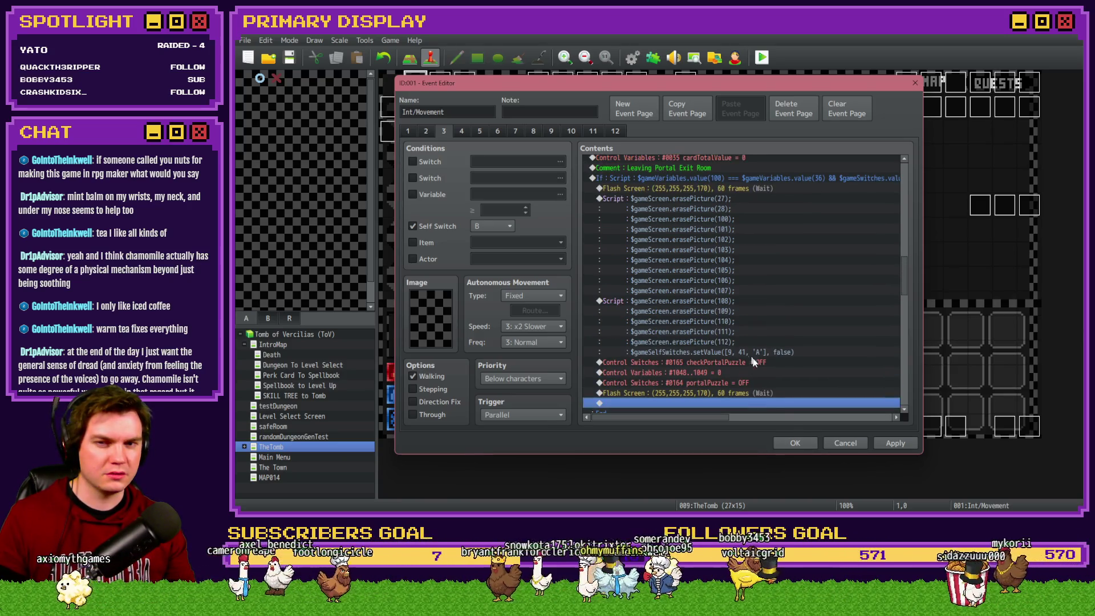
left_click(795, 442)
left_click(762, 56)
Confirm saving, choose the Spiked Pauldron perk card, and start walking forward
left_click(624, 289)
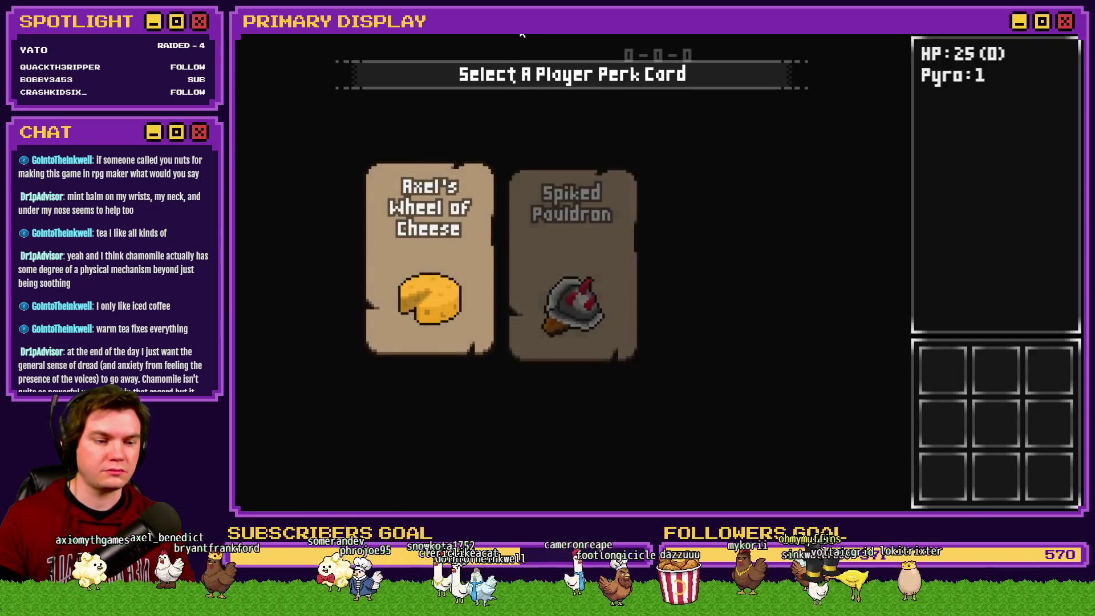
left_click(590, 293)
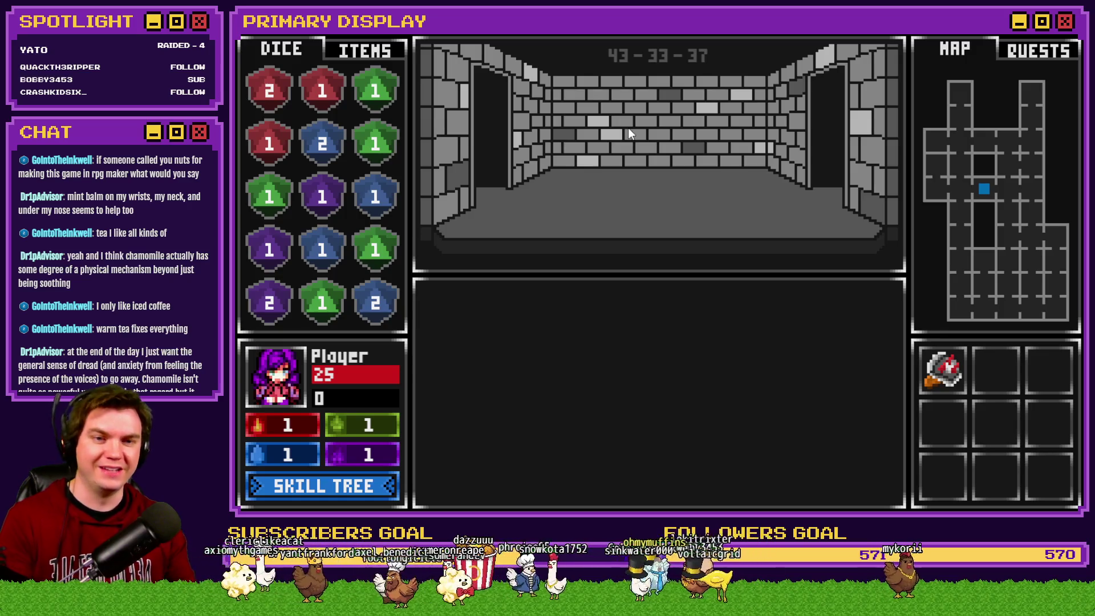
key("Left")
key("Up")
key("Up")
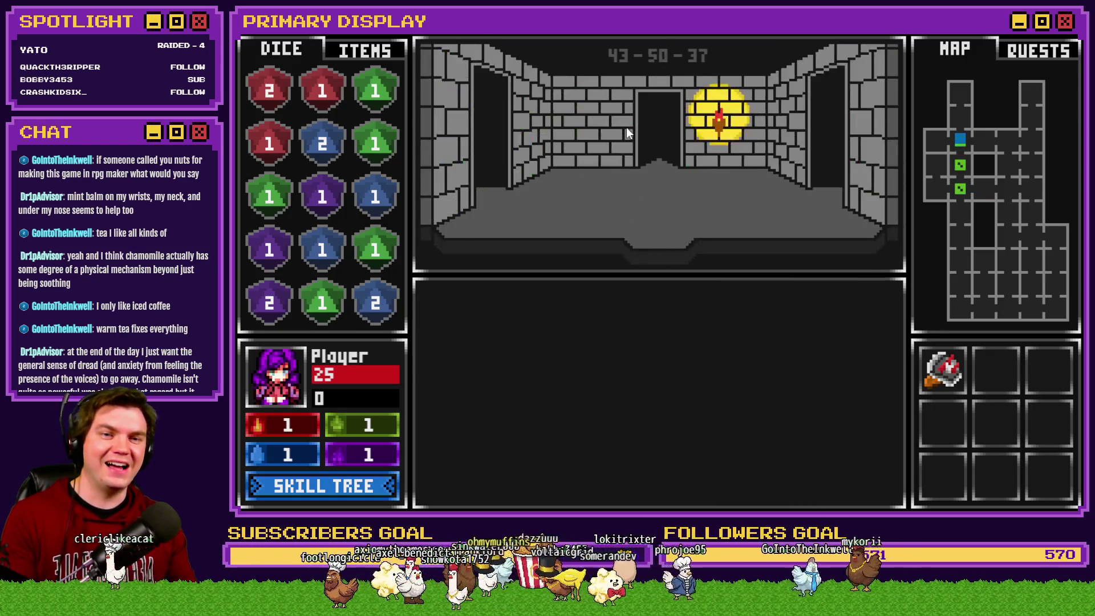
Navigate the tomb's corridors with the arrow keys until reaching the locked door
key("Right")
key("Up")
key("Up")
key("Up")
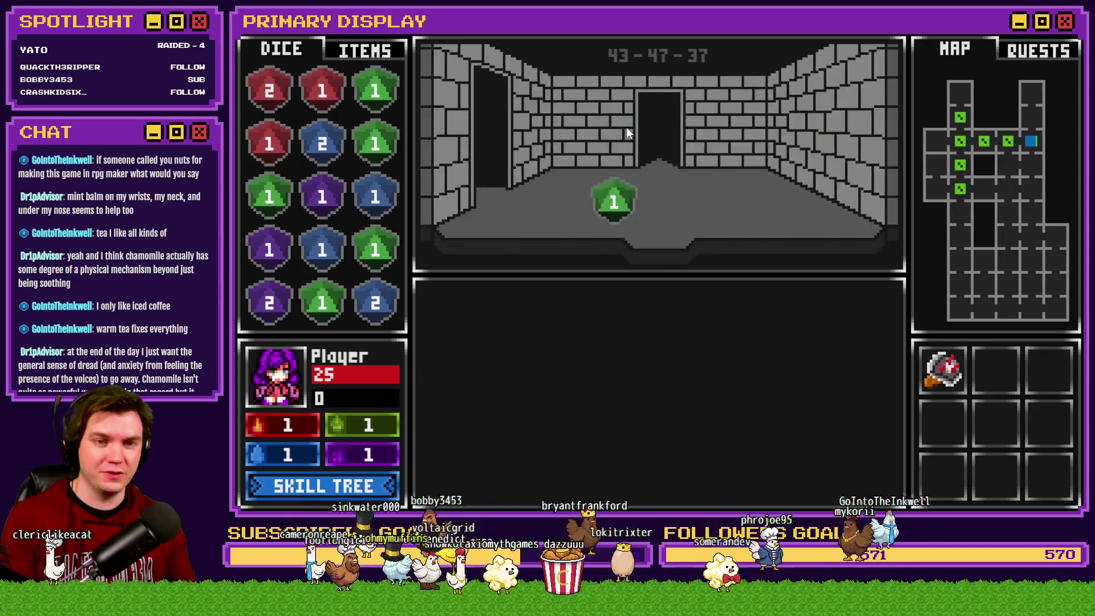
key("Right")
key("Up")
key("Up")
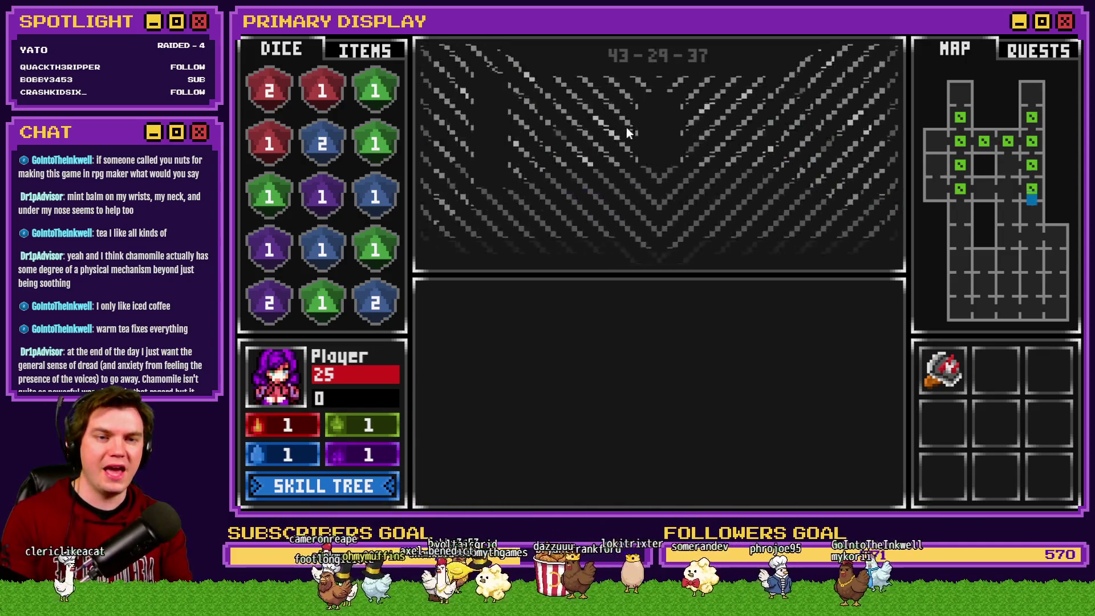
key("Up")
key("Up")
key("Up")
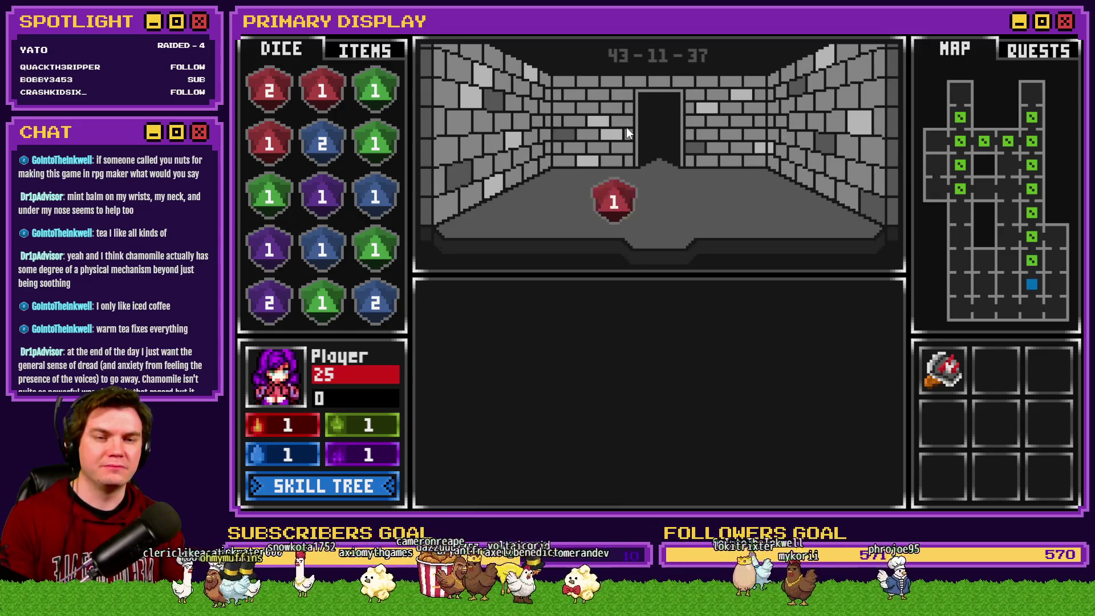
key("Right")
key("Up")
key("Up")
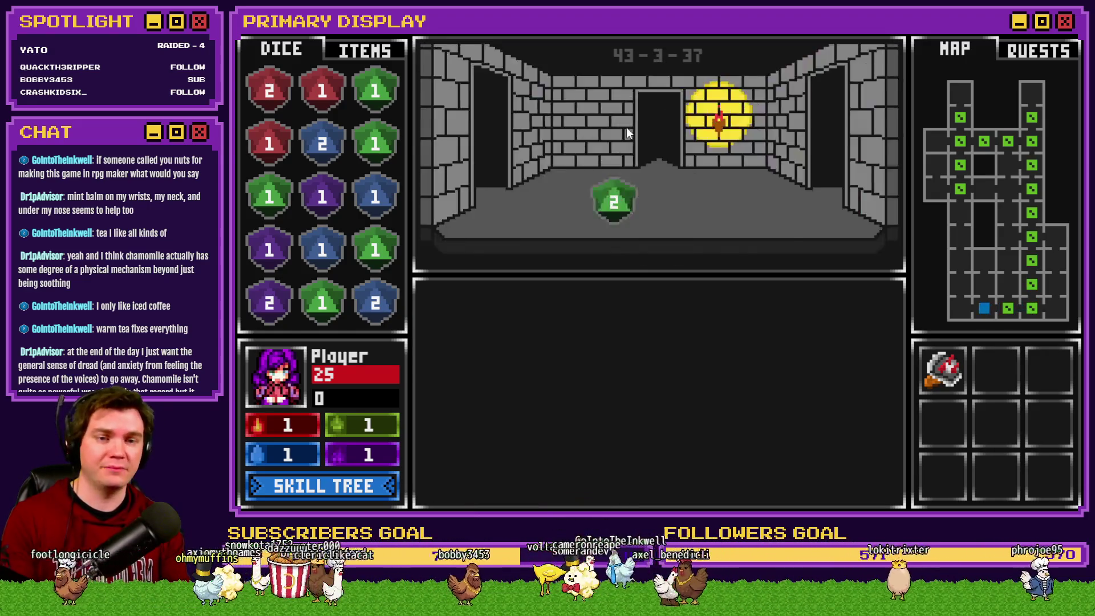
key("Left")
key("Up")
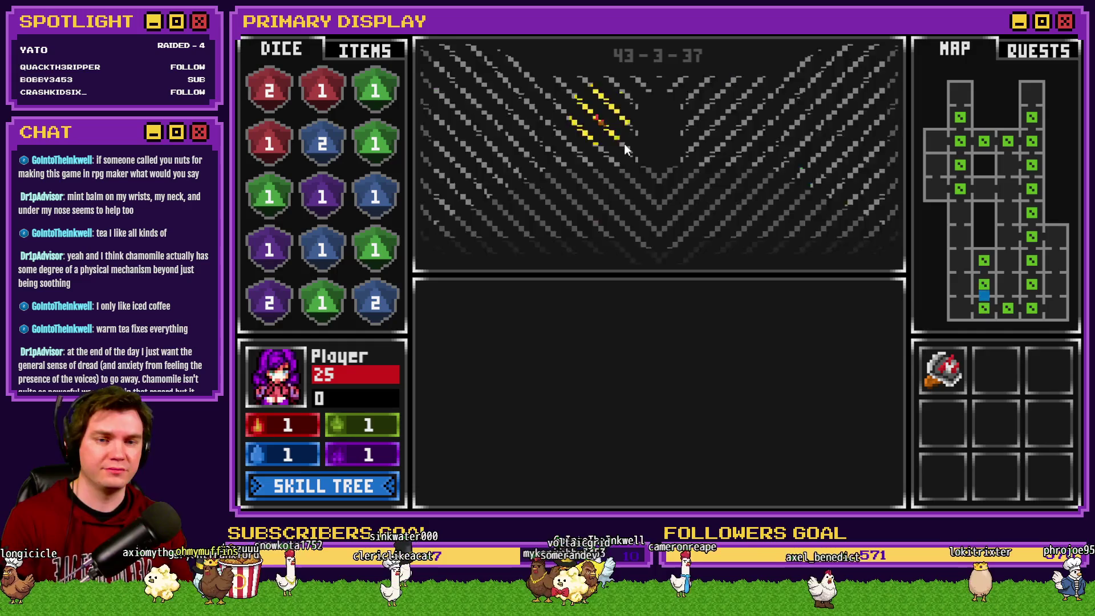
key("Left")
key("Up")
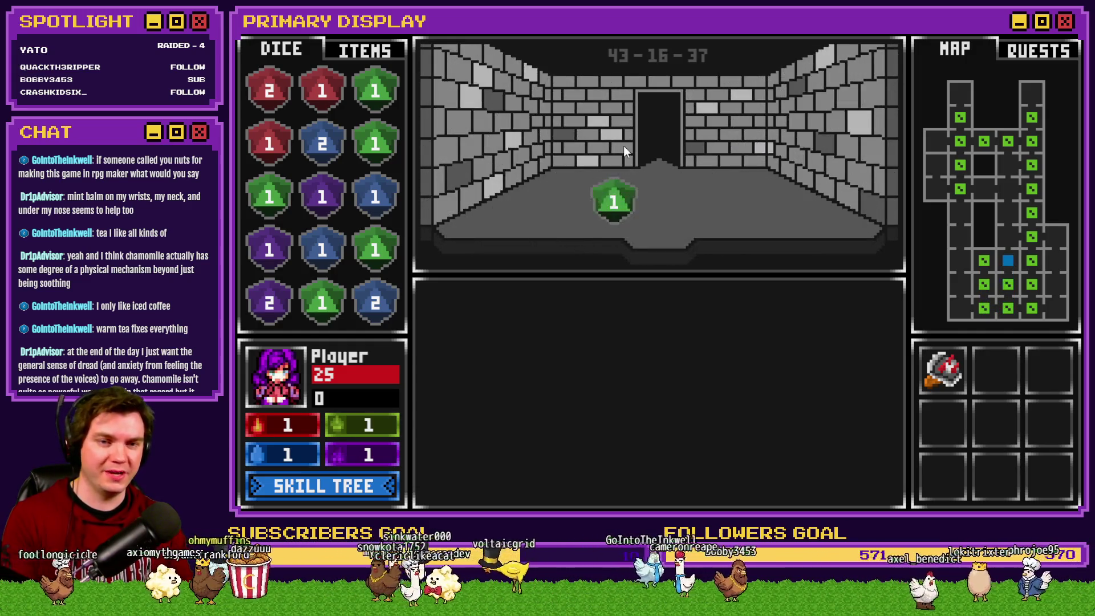
key("Left")
key("Up")
key("Left")
key("Up")
key("Up")
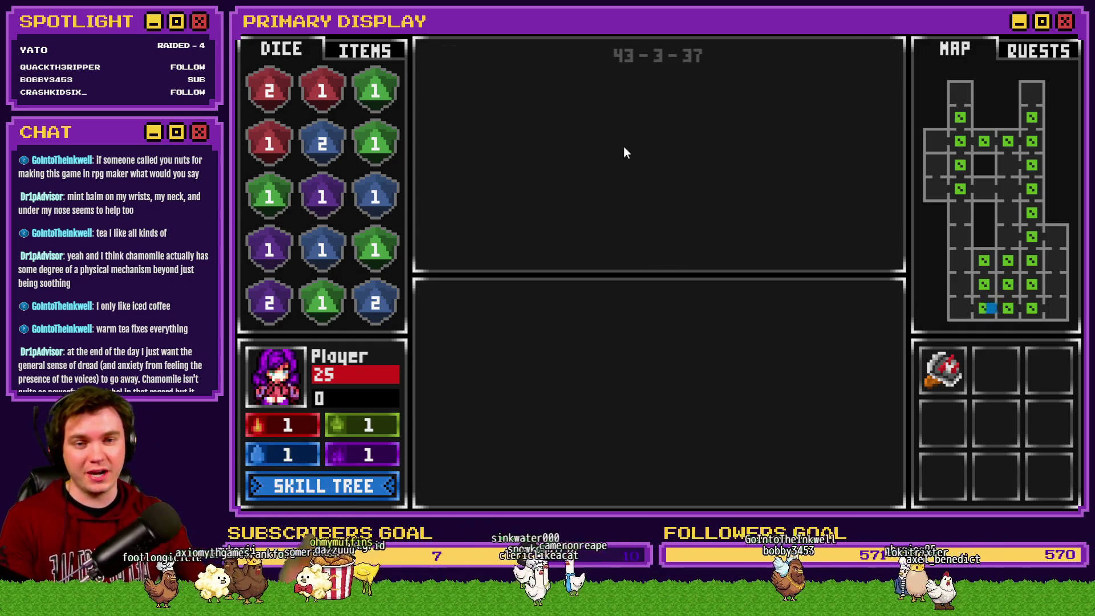
key("Up")
key("Up")
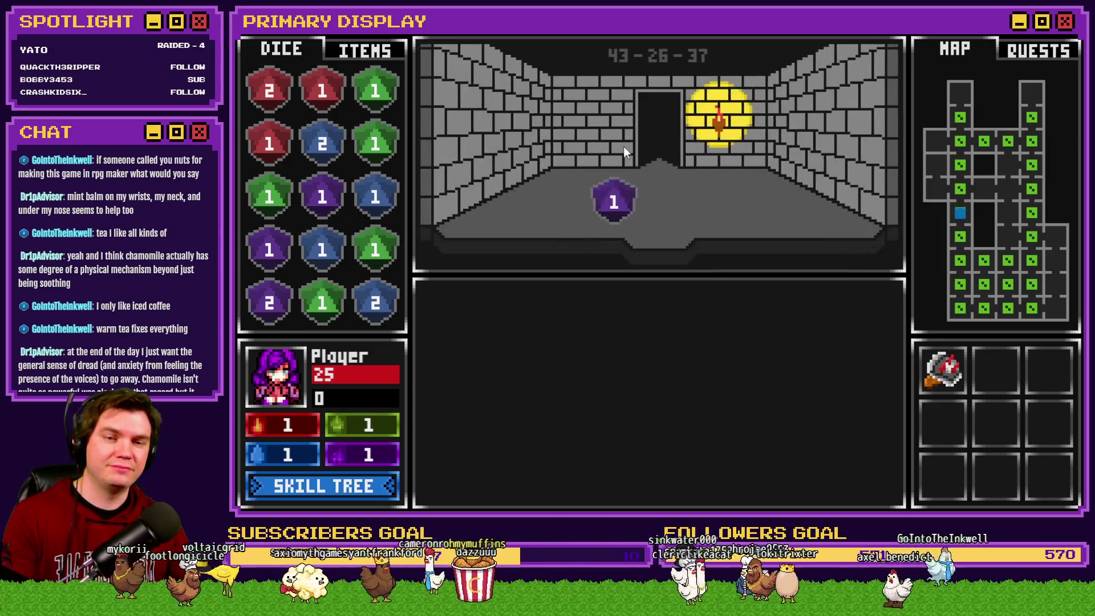
key("Up")
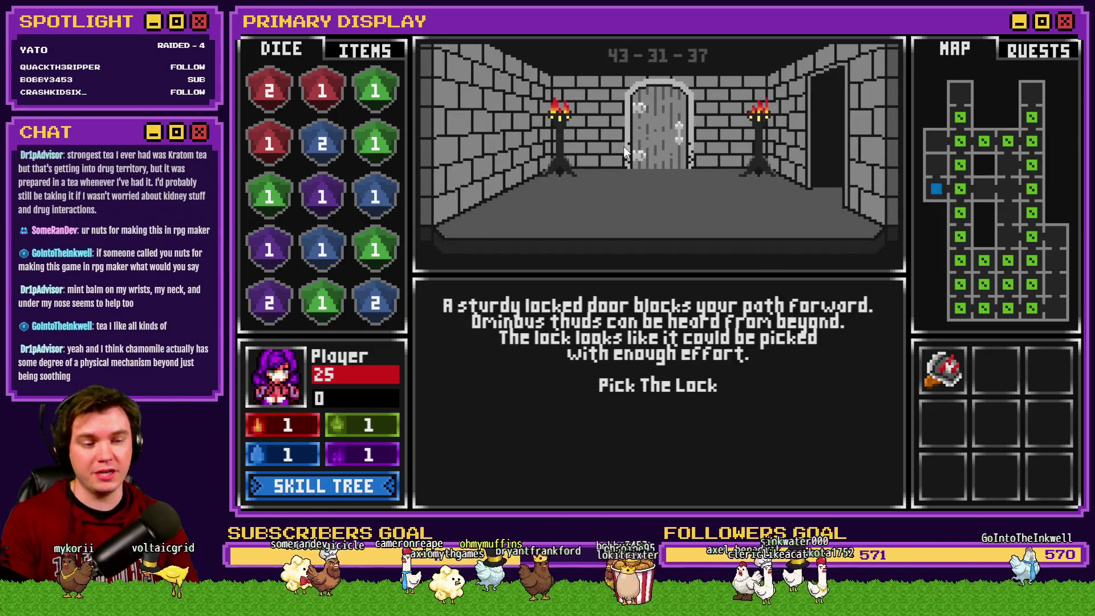
Pick the lock by clearing gem chains in the lock grid to open the door
left_click(676, 391)
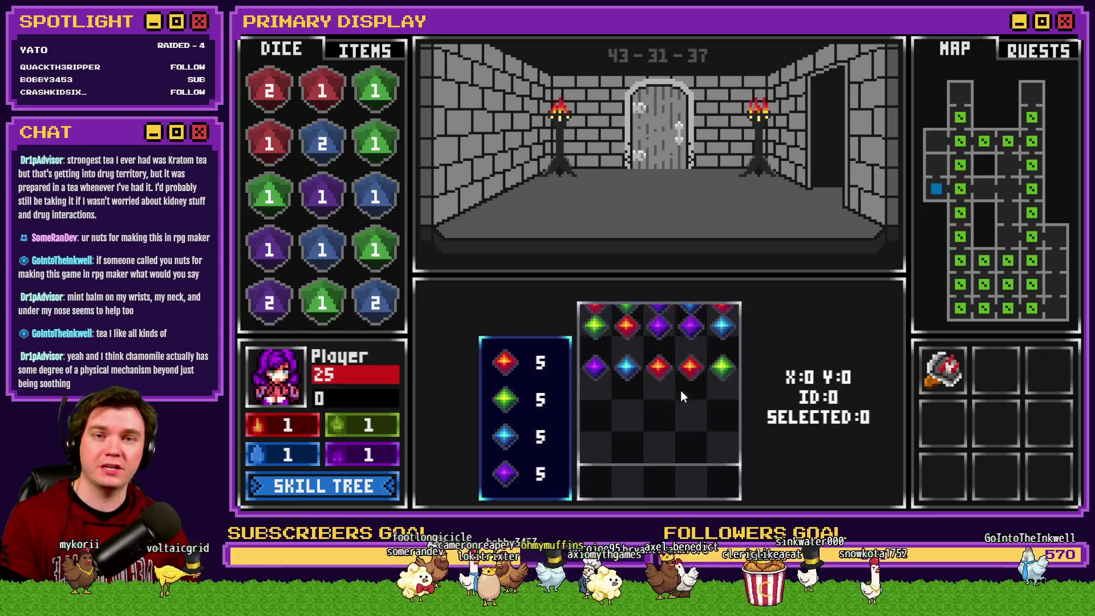
left_click_drag(657, 313, 690, 414)
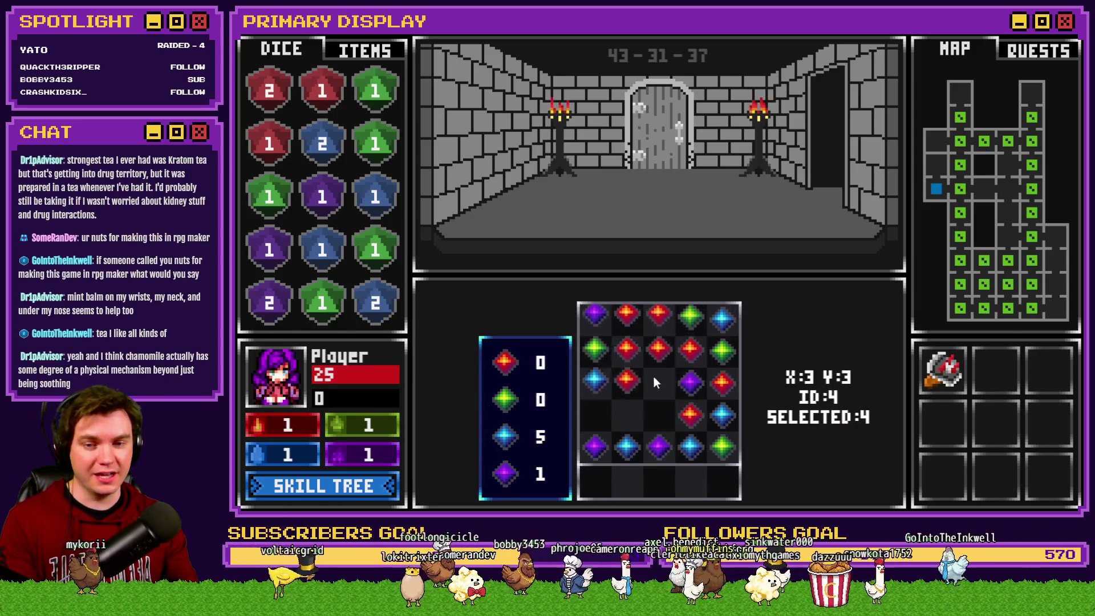
left_click(703, 369)
mouse_move(702, 369)
left_mouse_down()
mouse_move(662, 408)
mouse_move(734, 371)
mouse_move(703, 386)
left_mouse_up()
left_click(703, 386)
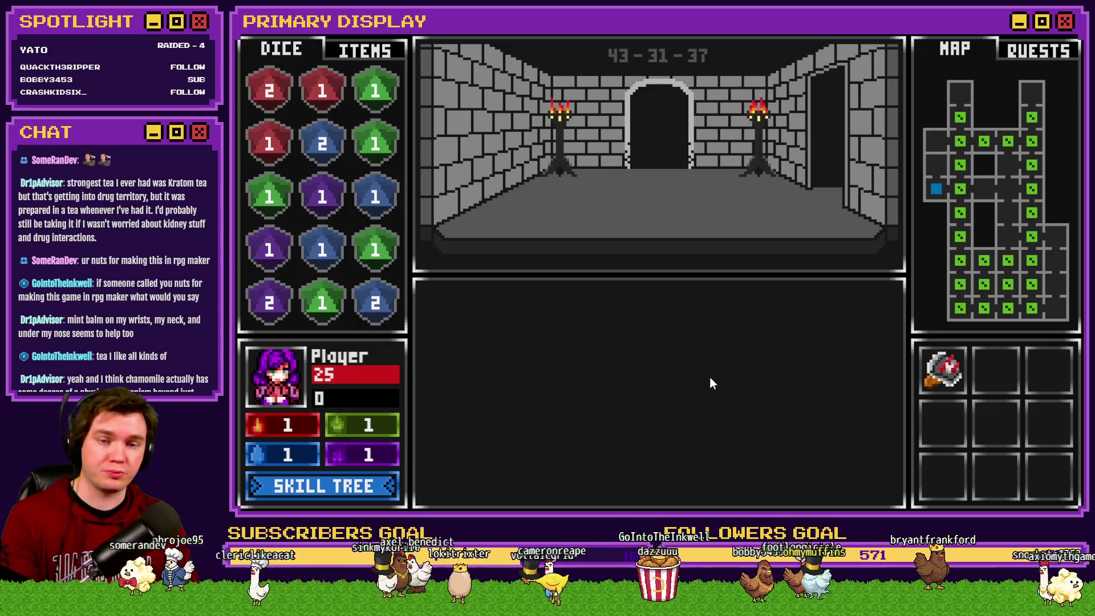
Walk into the Danathar card battle, hit once, stand on 20, and close the battle
key("Up")
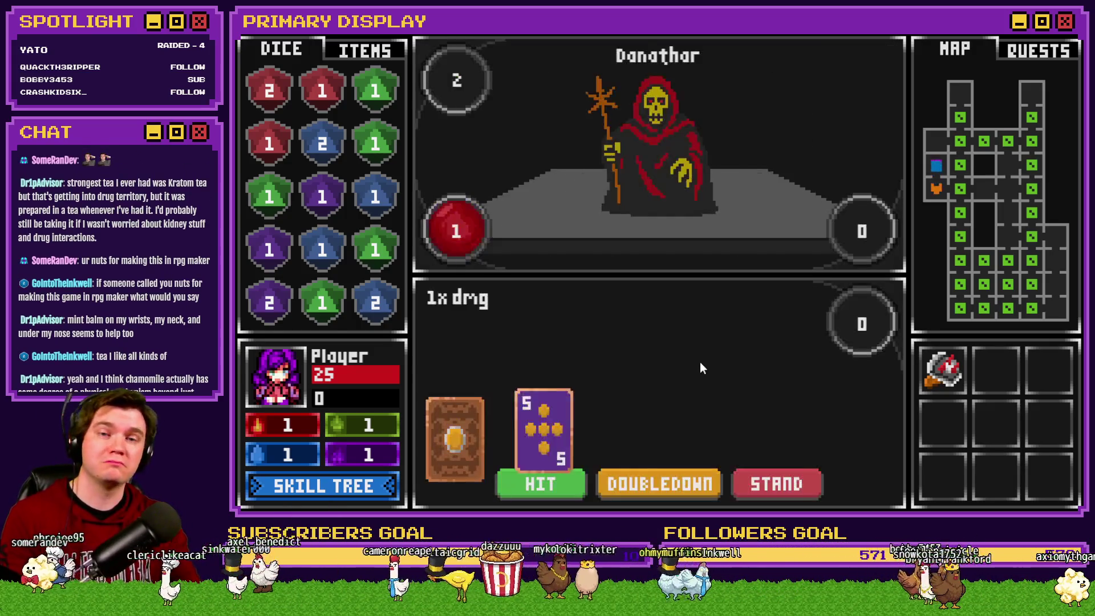
left_click(542, 483)
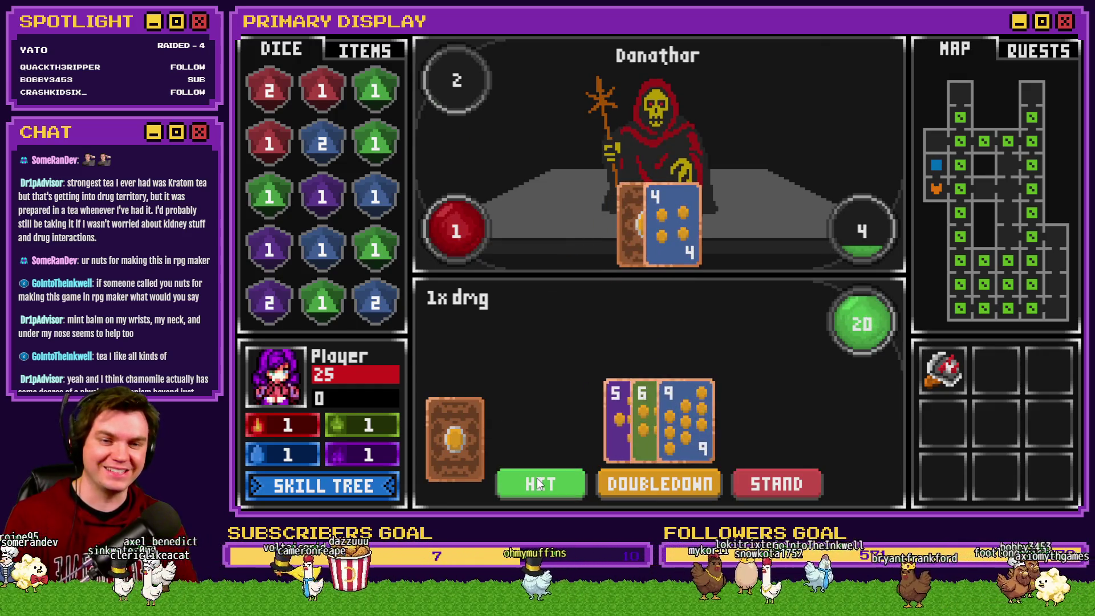
left_click(796, 483)
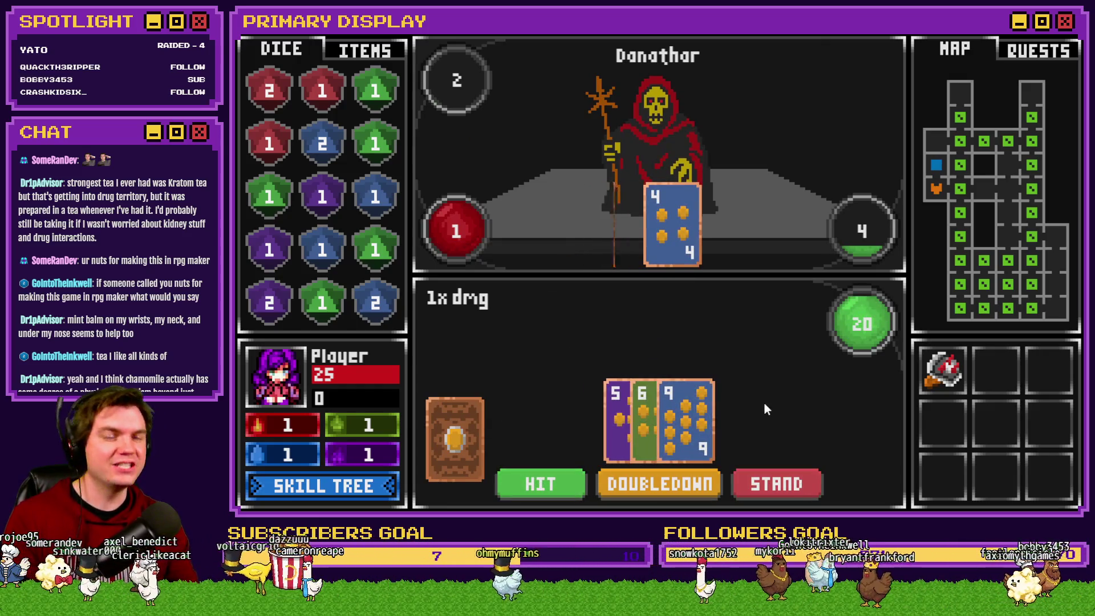
left_click(763, 371)
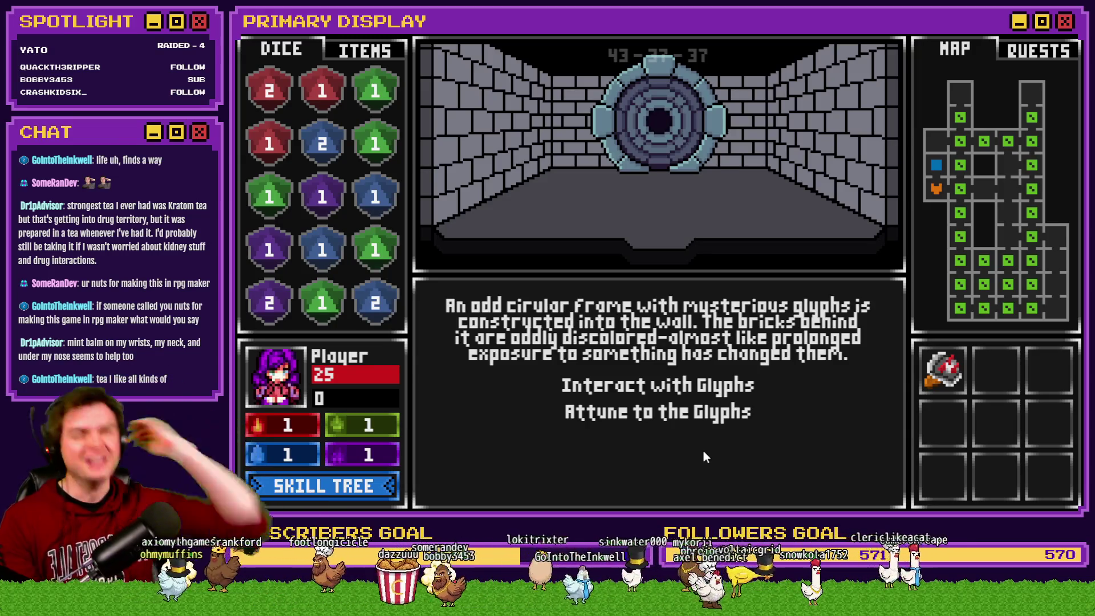
Try the glyph puzzle and back out, then attune to the glyphs and leave the stone-dial view
left_click(686, 385)
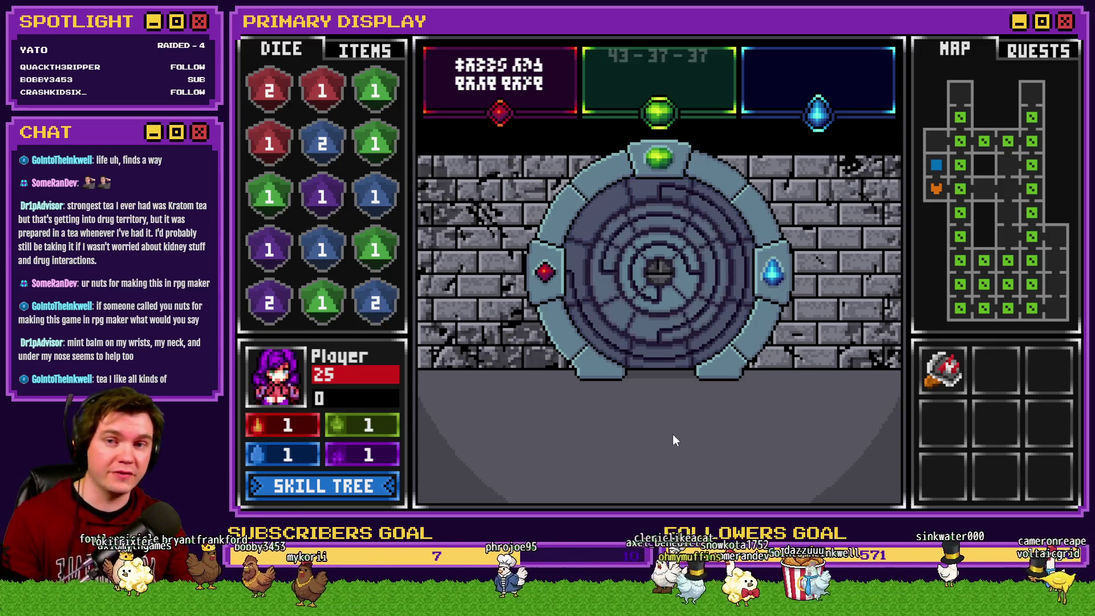
left_click(707, 415)
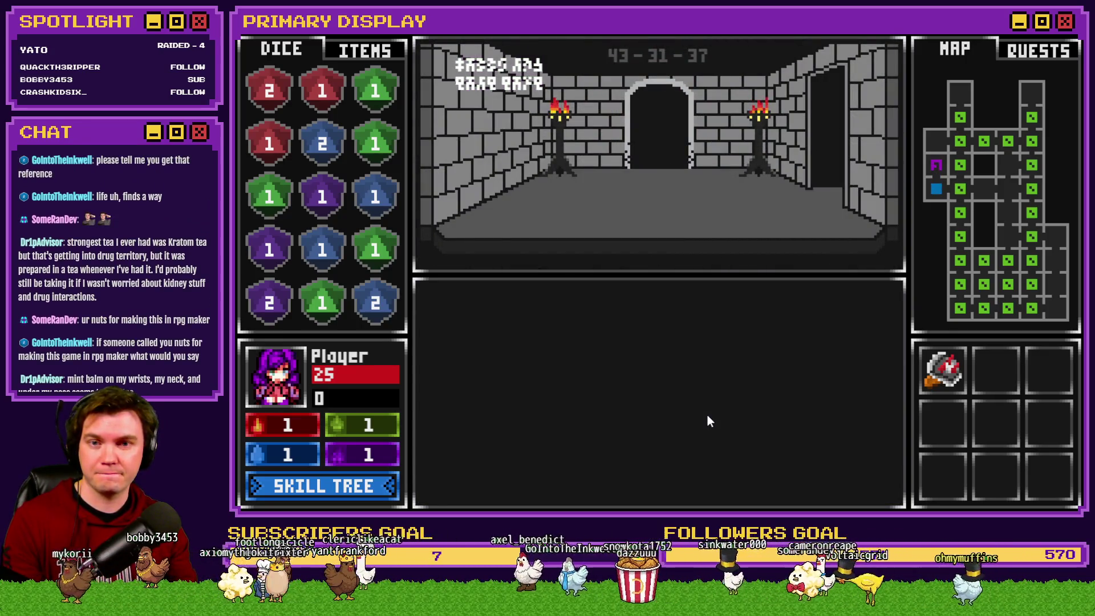
left_click(707, 415)
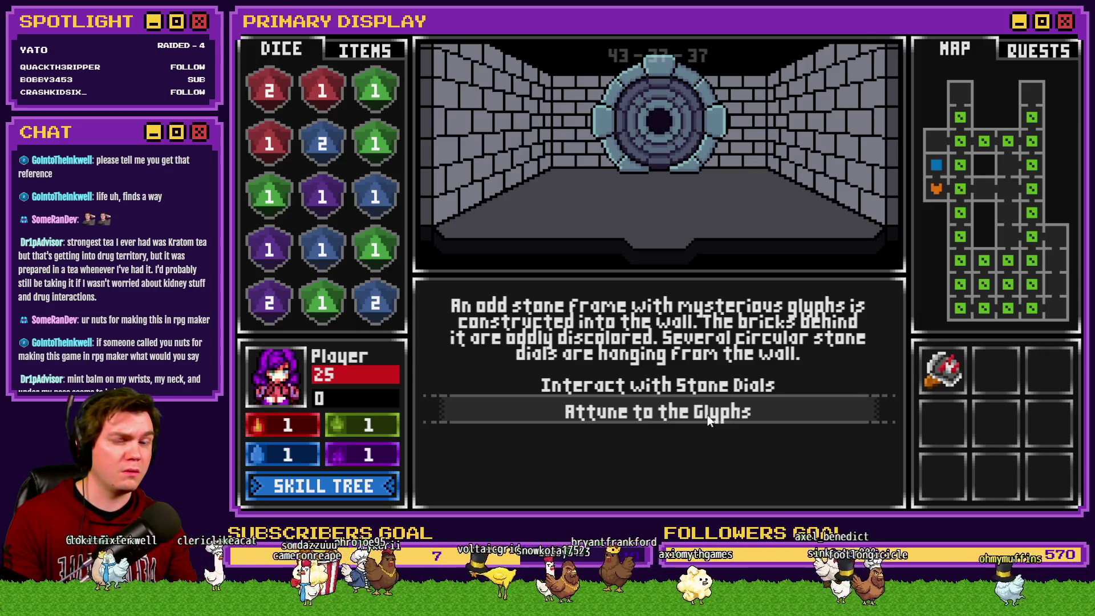
left_click(707, 416)
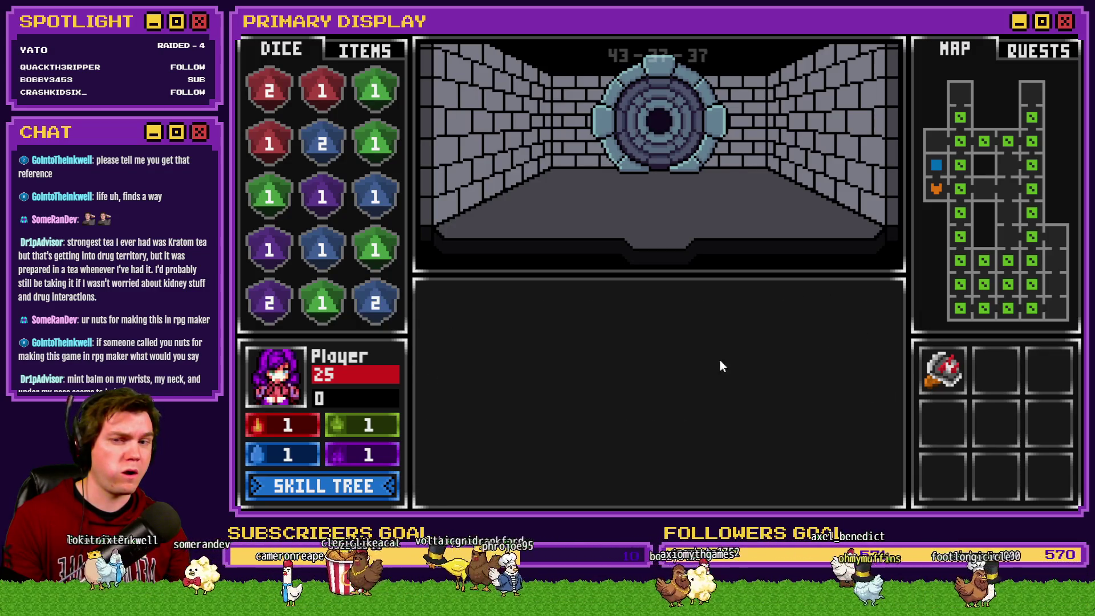
left_click(795, 305)
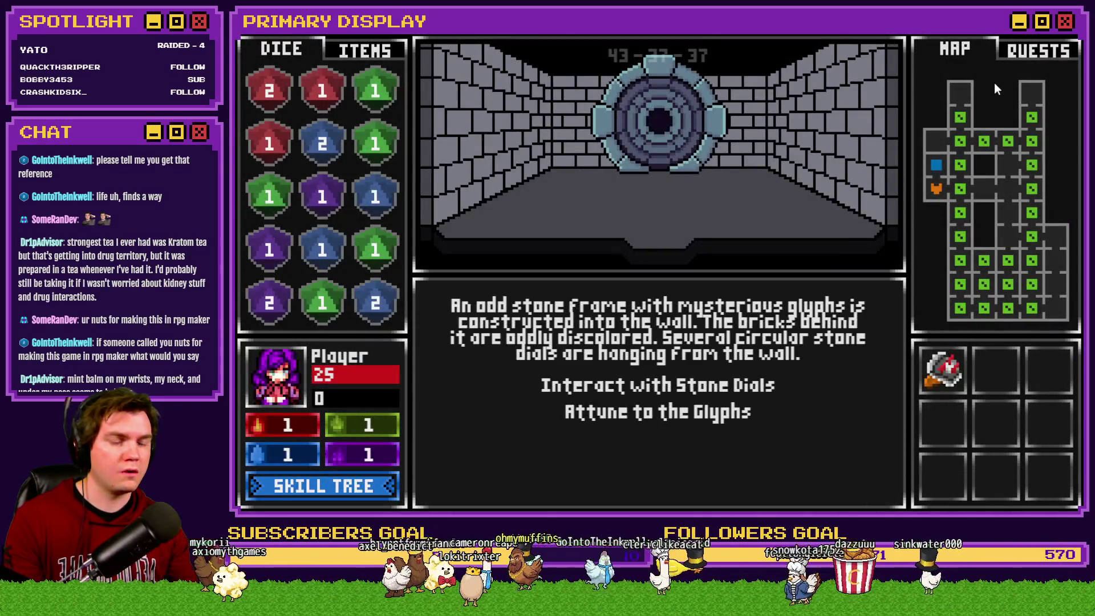
End the playtest and reopen the Int/Movement event on its third page
left_click(1064, 21)
double_click(422, 87)
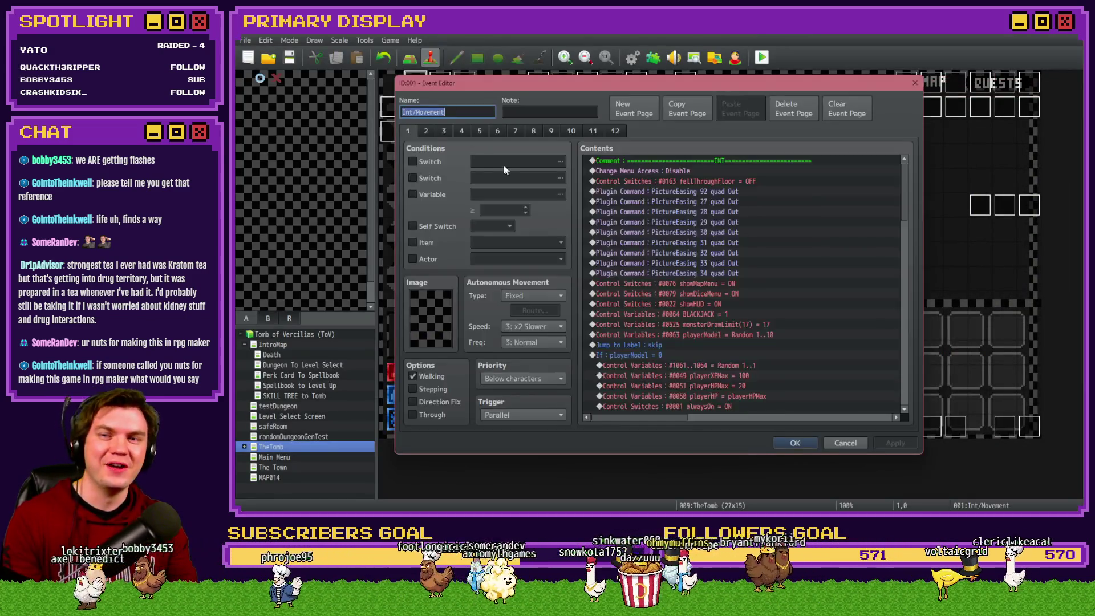
left_click(447, 132)
left_click_drag(907, 178, 920, 268)
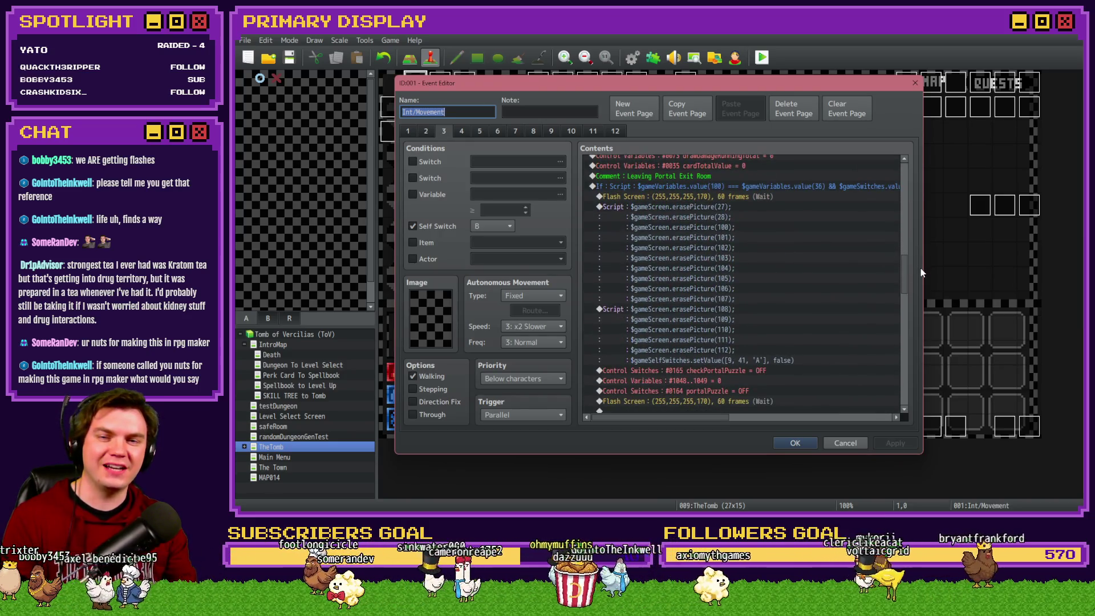
Delete both 60-frame Flash Screen commands from the portal-exit branch
left_click(775, 197)
key("Delete")
left_click(740, 390)
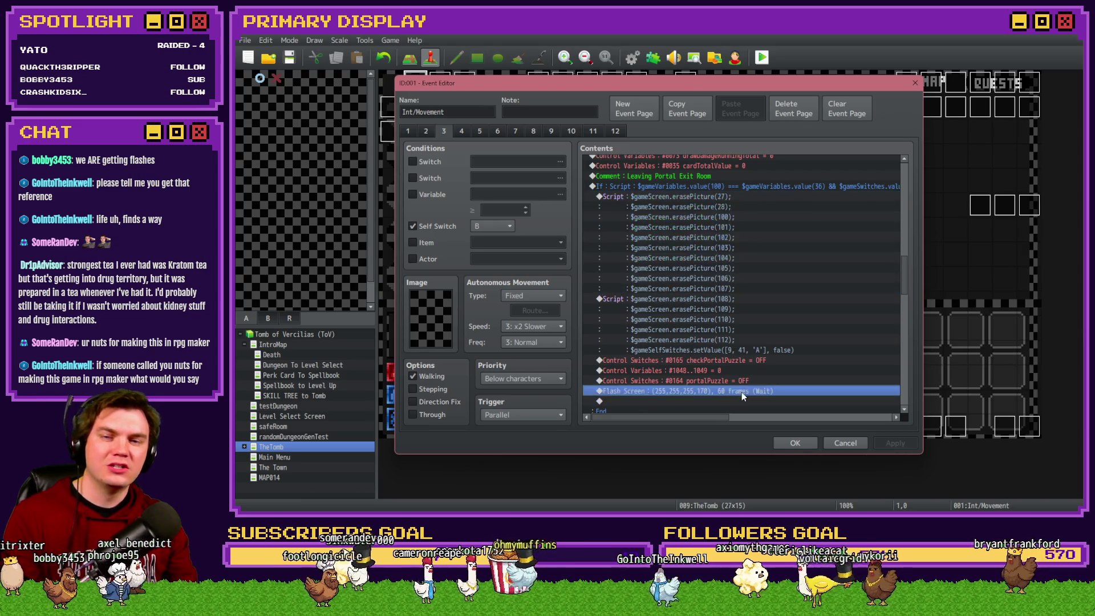
key("Delete")
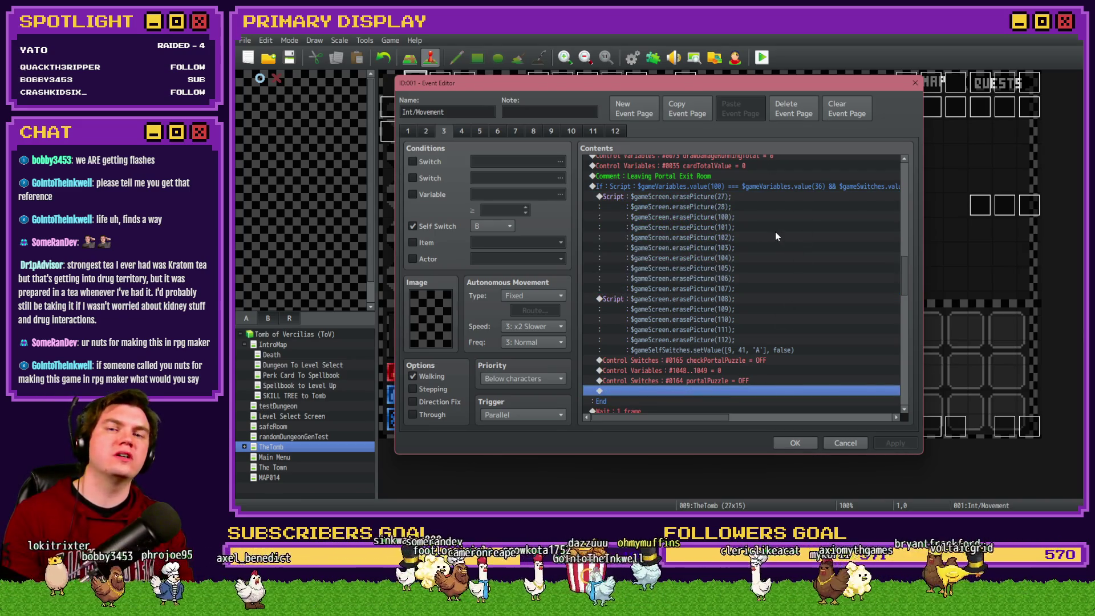
Scroll the list to bring the Leaving Portal Exit Room comment into view
left_click(659, 177)
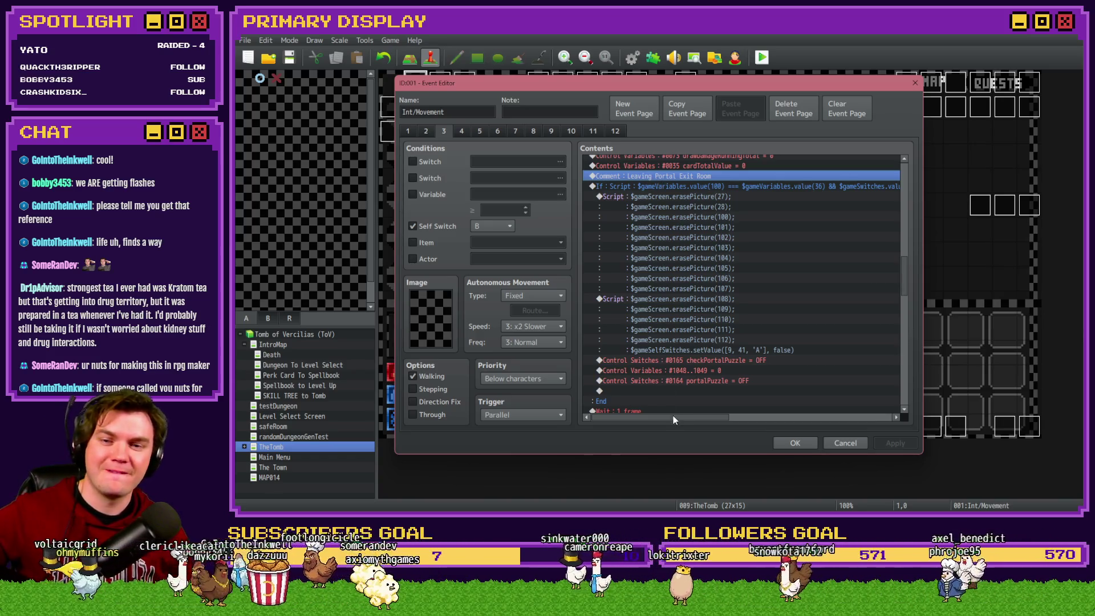
left_click_drag(681, 416, 716, 428)
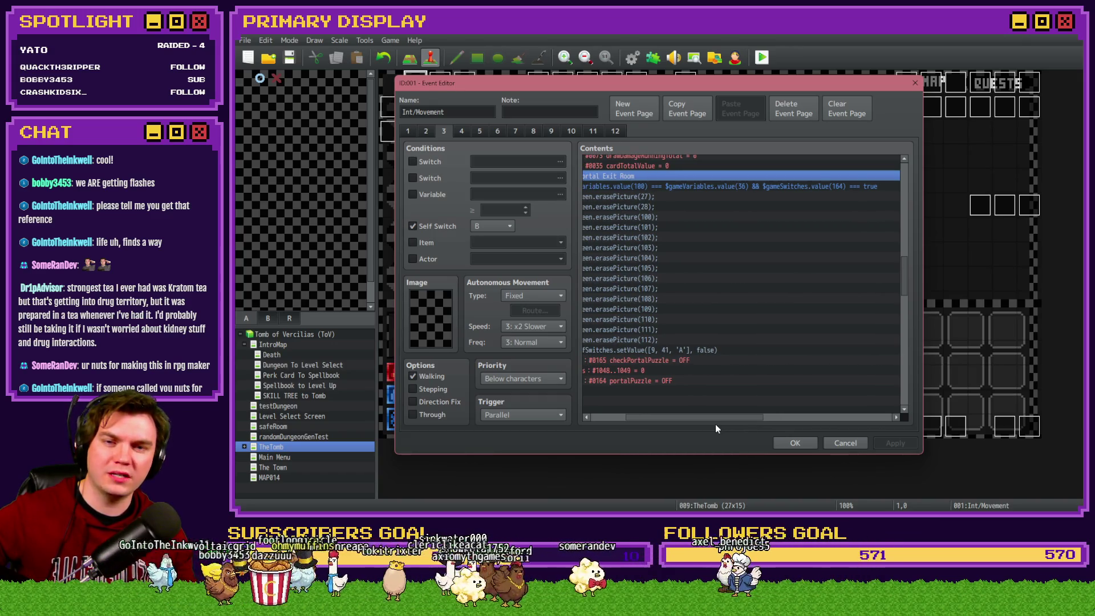
left_click_drag(715, 425, 709, 425)
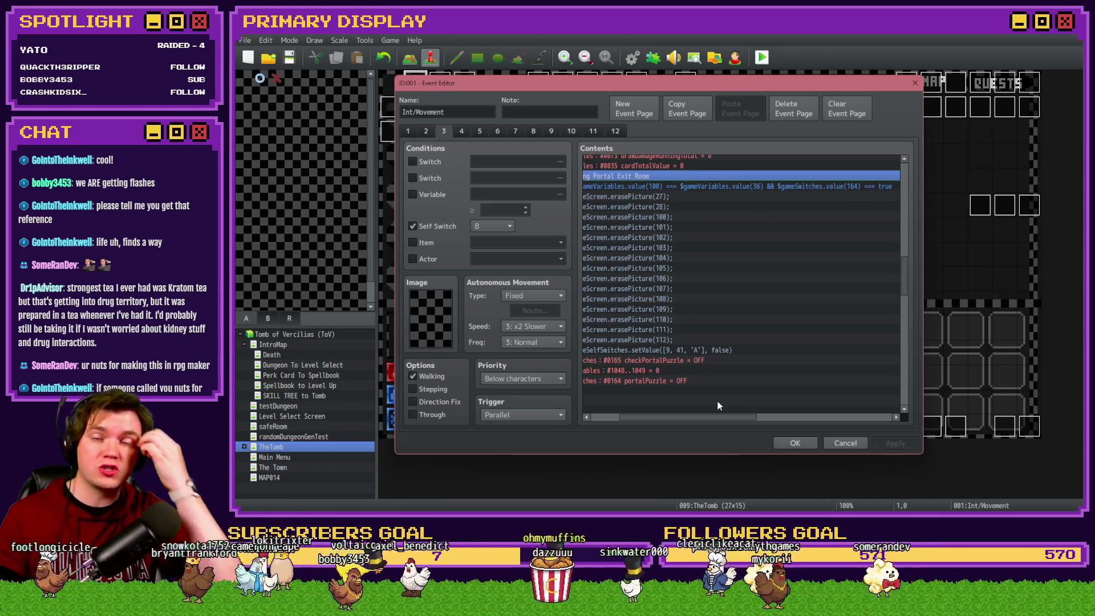
scroll(717, 402, "up", 2)
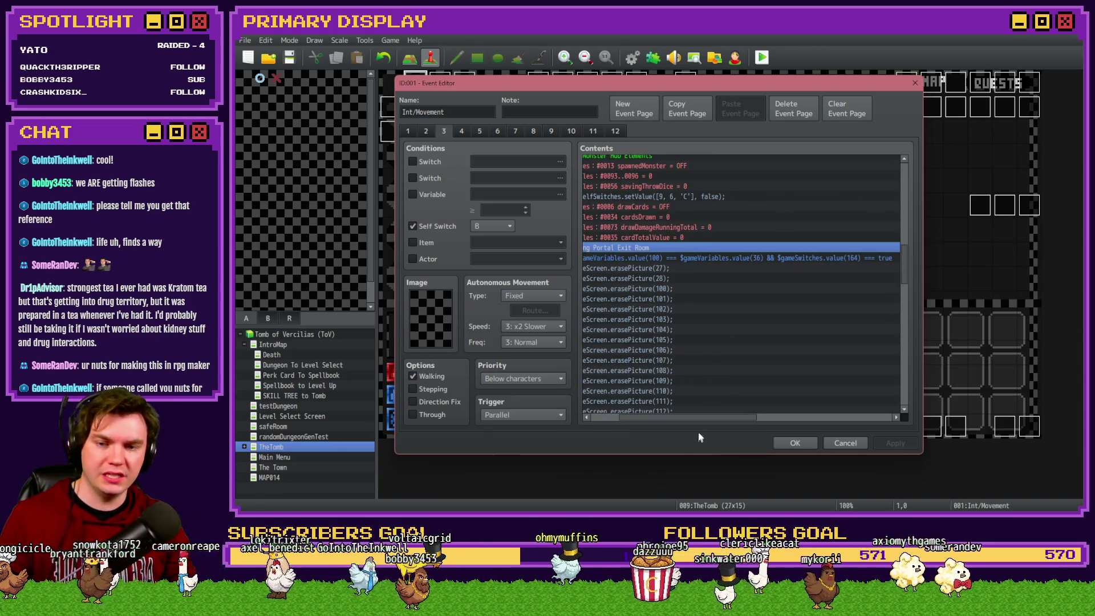
left_click_drag(711, 420, 669, 419)
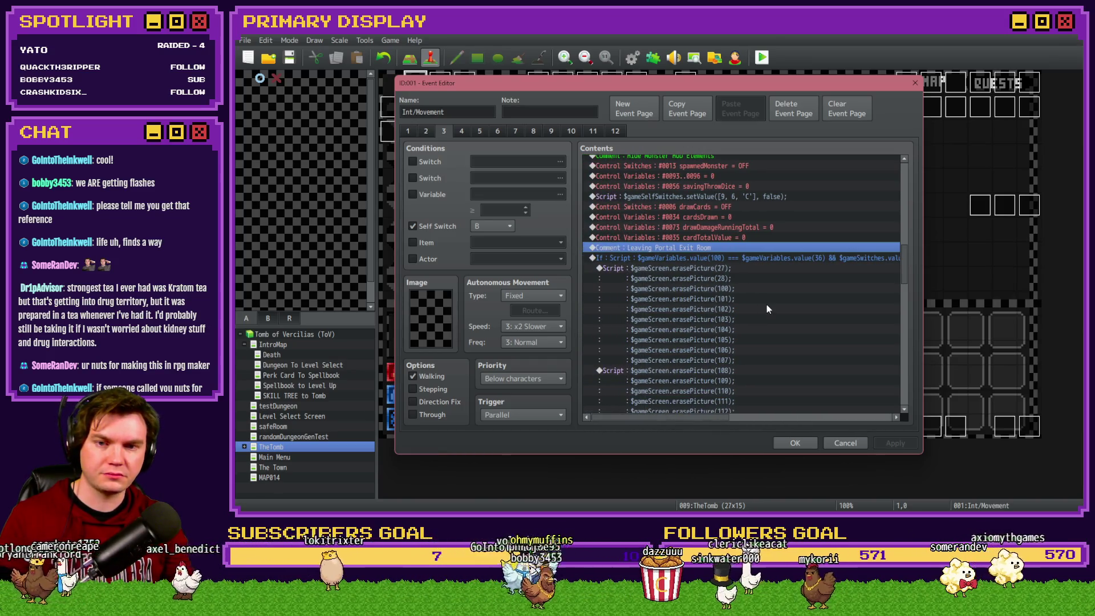
Select the portal-exit If branch below the Leaving Portal Exit Room comment
left_click(748, 237)
left_click(747, 249)
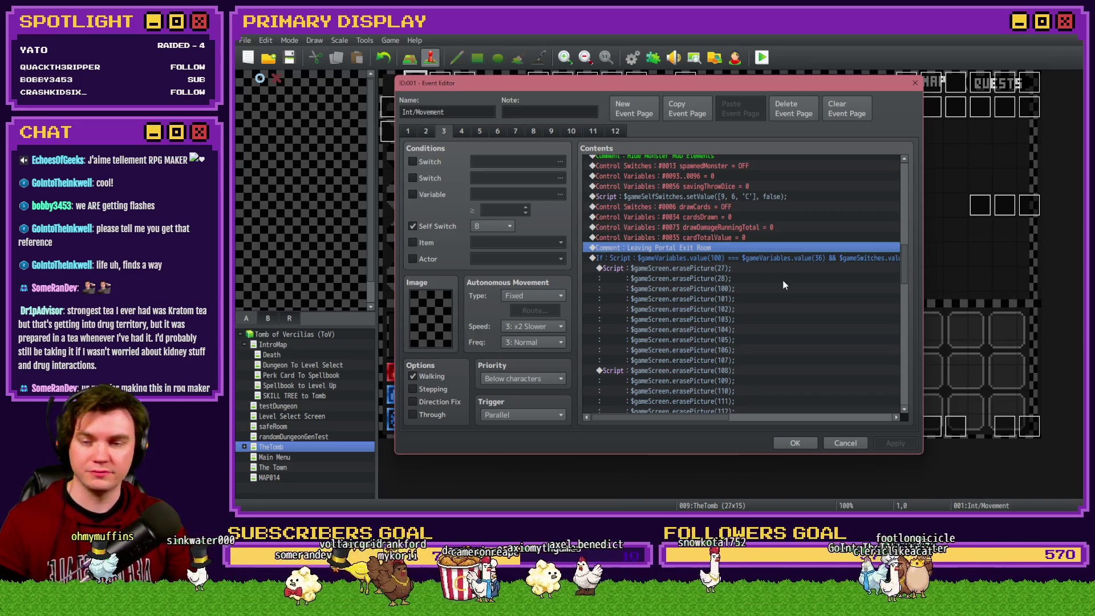
left_click(748, 241)
left_click(745, 249)
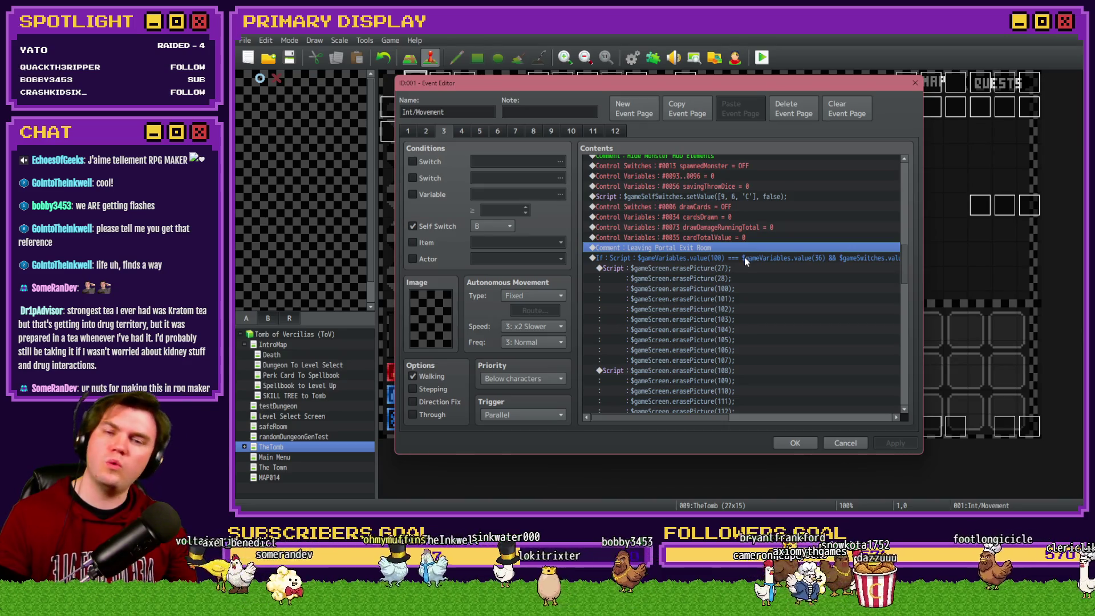
left_click(744, 258)
Insert a white Flash Screen with intensity 102 and duration 120 frames
key("Insert")
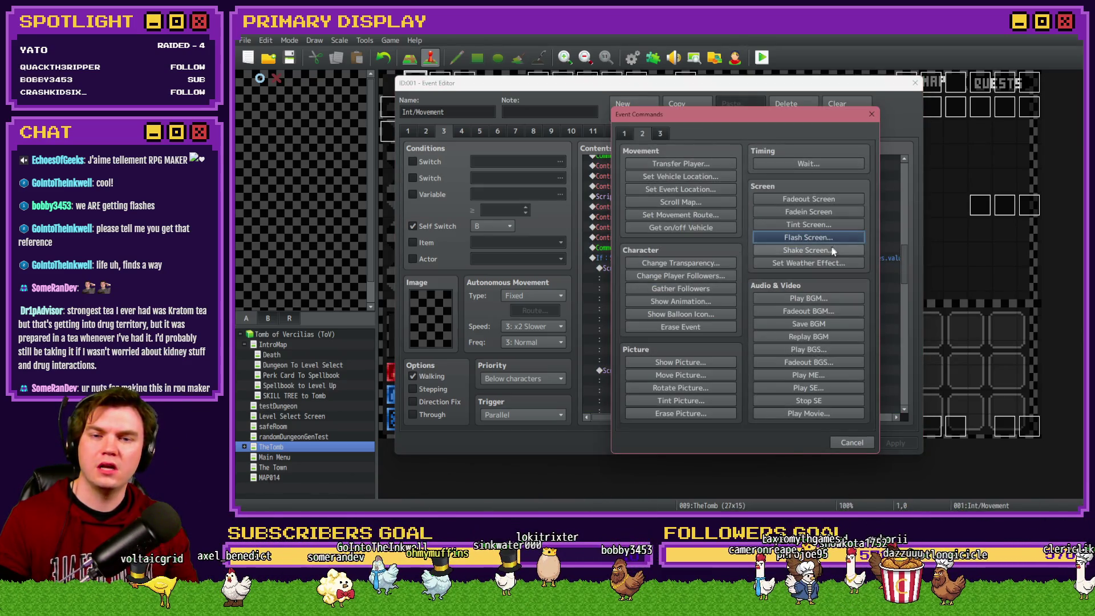
left_click(808, 238)
left_click(712, 289)
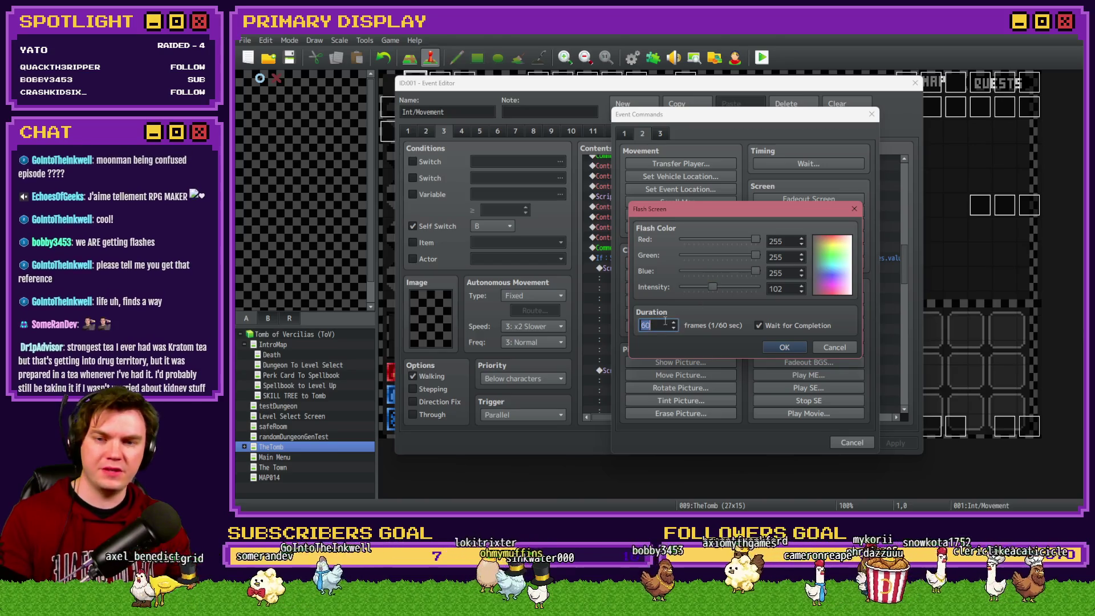
double_click(647, 325)
type("120")
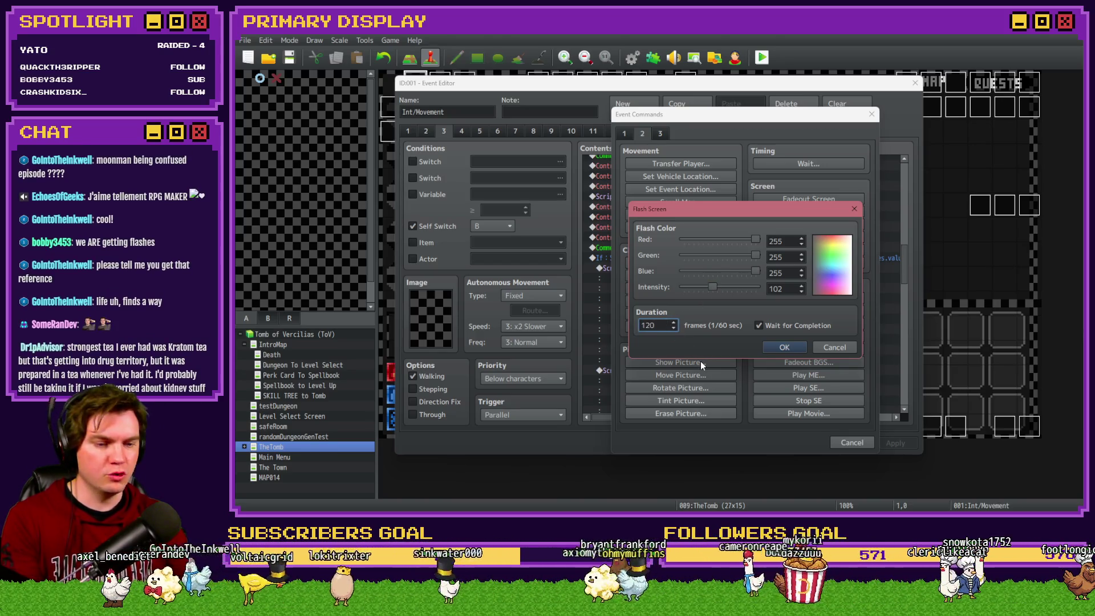
left_click(771, 350)
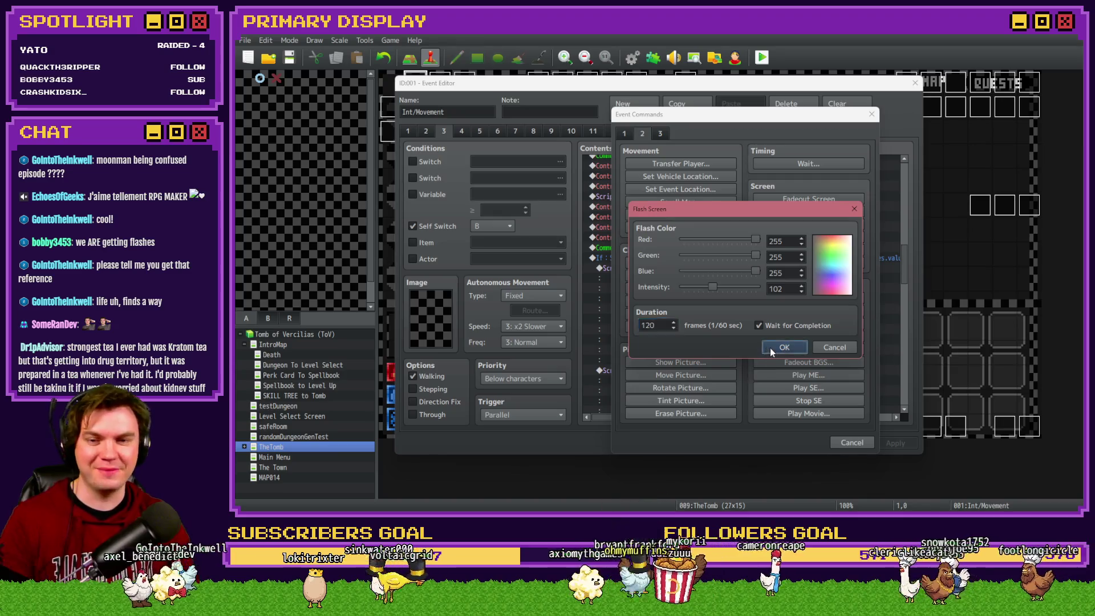
Keep the event edits, save and playtest, take one step, then quit back to TheTomb map
left_click(801, 442)
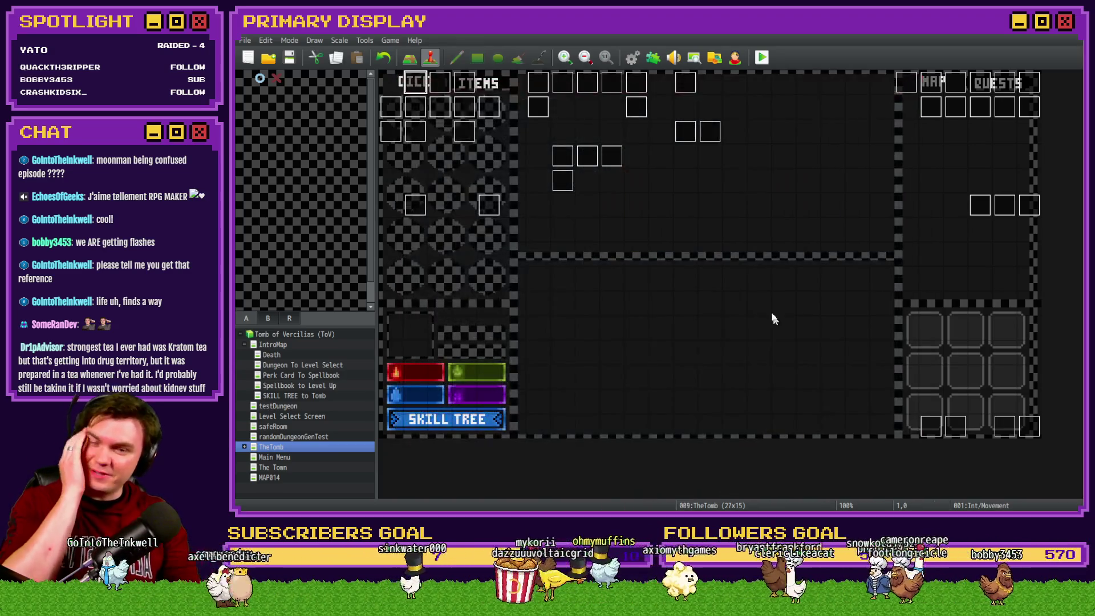
left_click(762, 57)
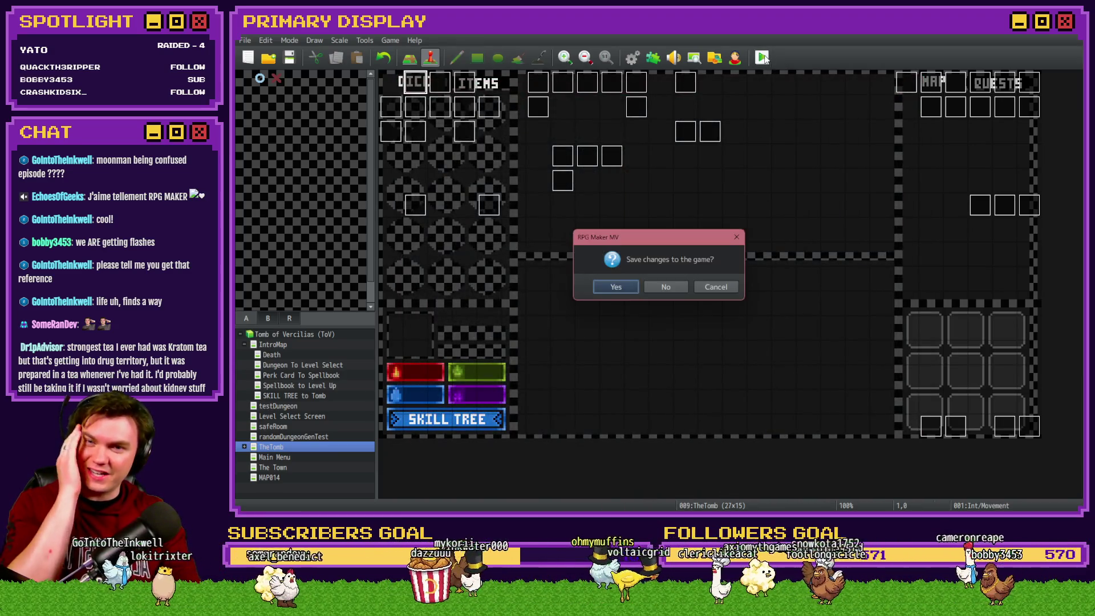
left_click(624, 292)
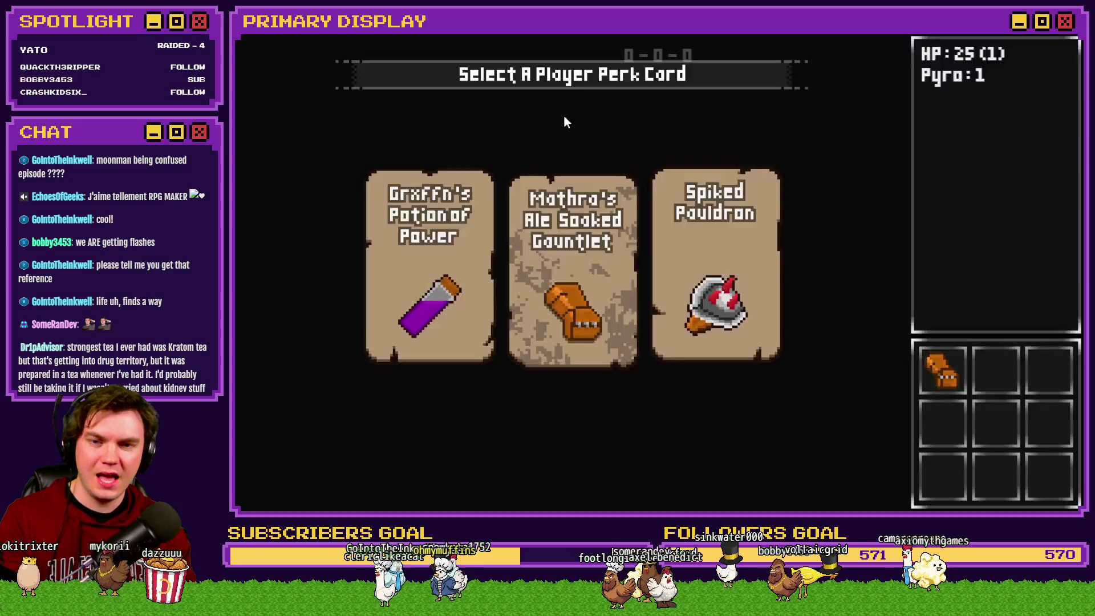
key("Up")
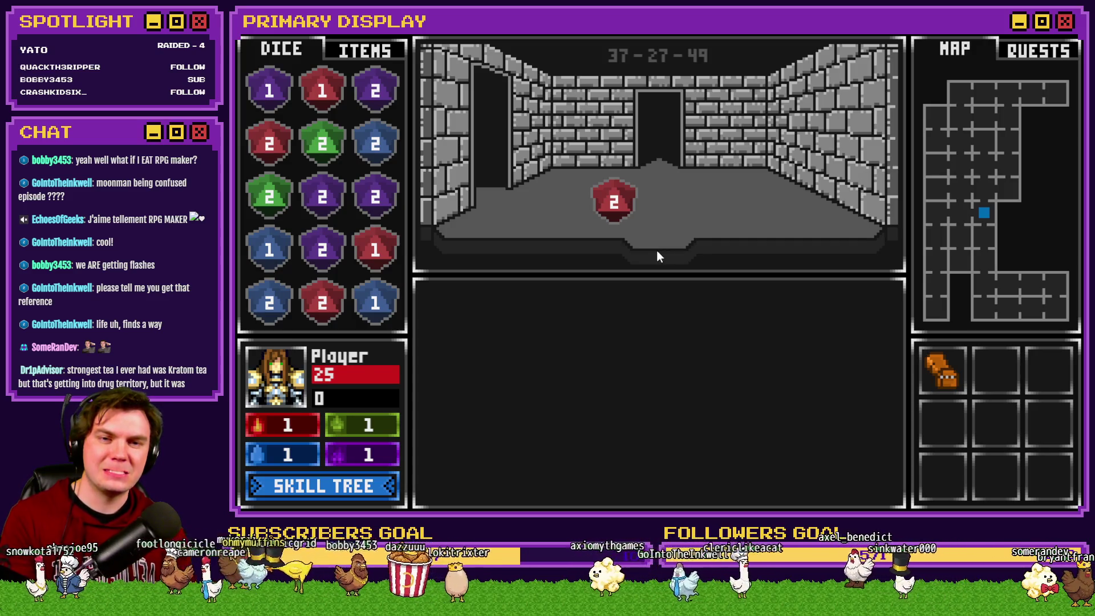
key("alt+F4")
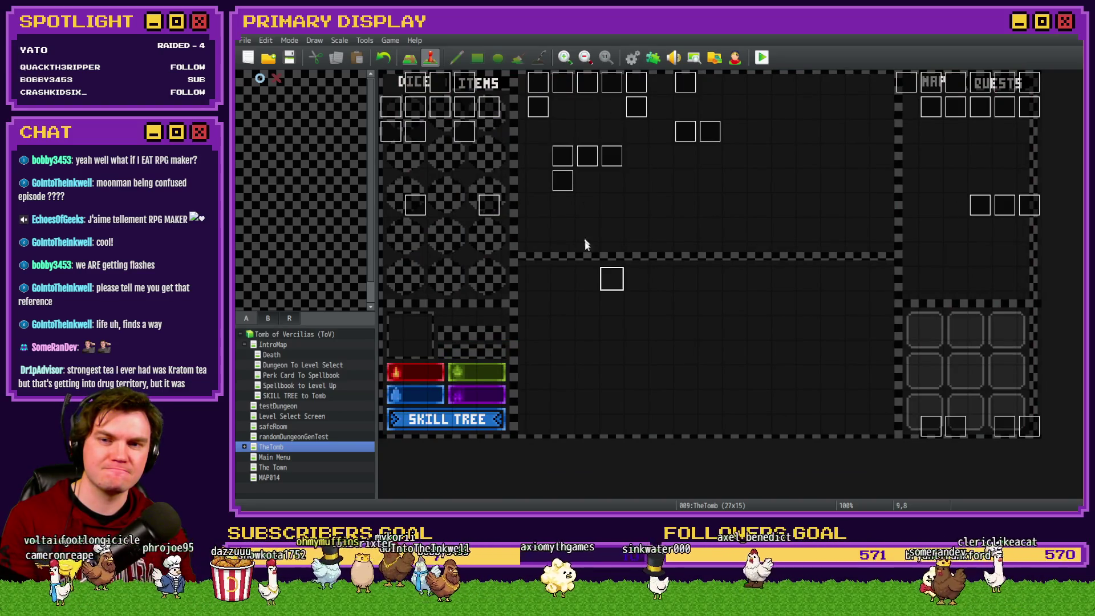
Delete the Flash Screen command preceding the portal-exit If branch on Int/Movement's page 3
double_click(424, 86)
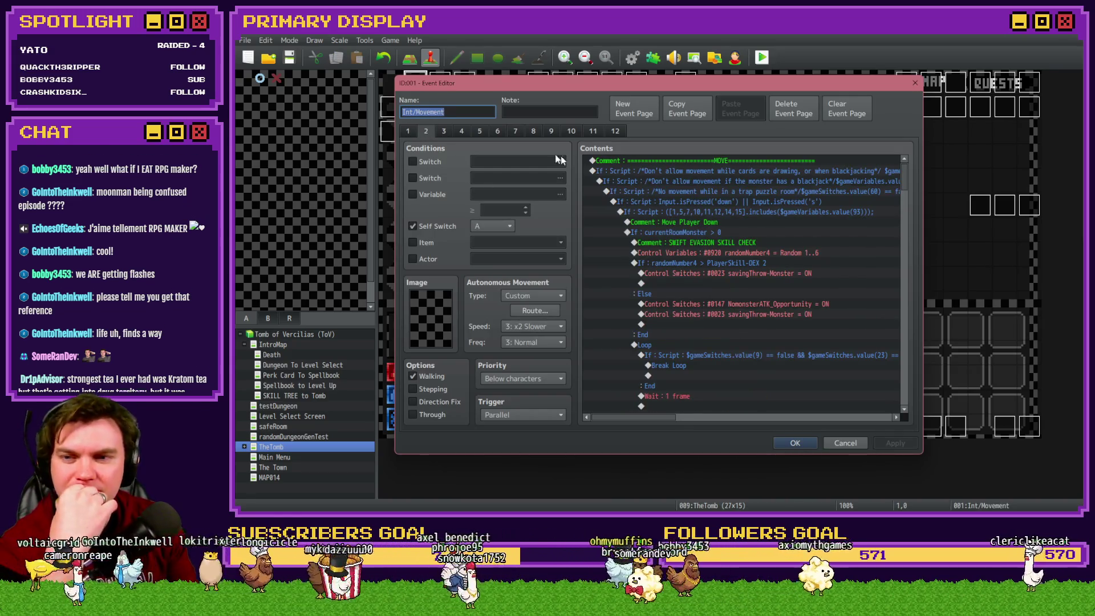
left_click(444, 131)
left_click_drag(903, 173, 910, 252)
left_click(746, 268)
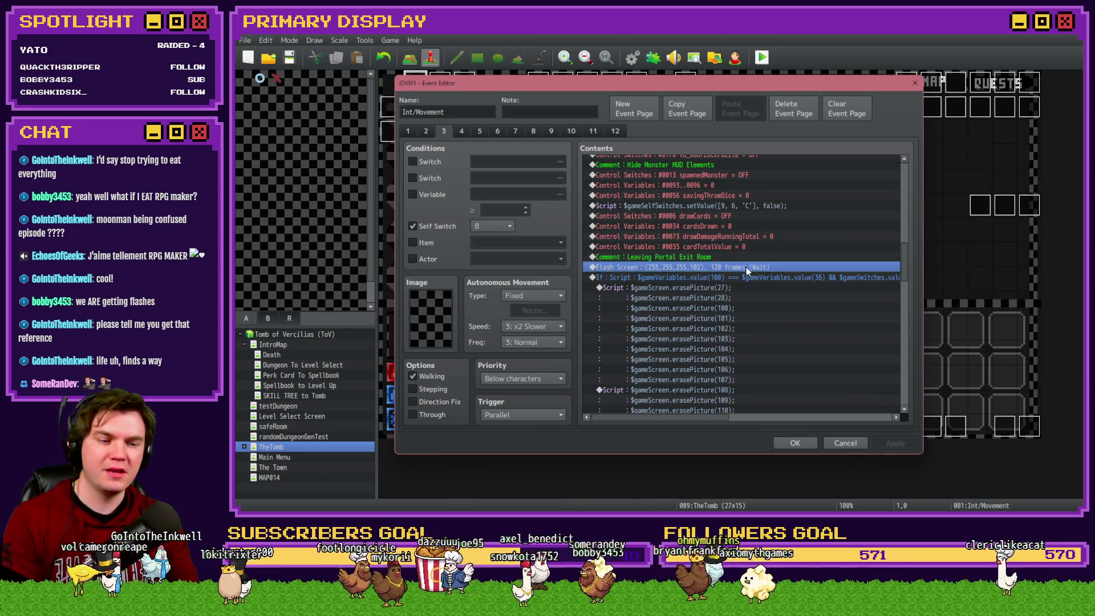
key("Delete")
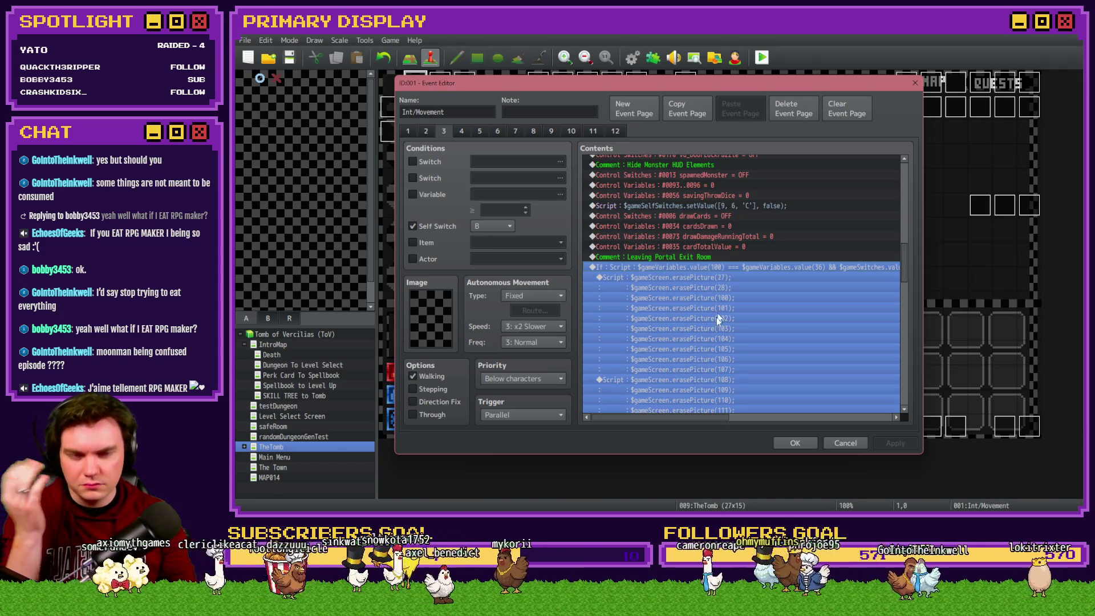
Select the whole portal-exit If…End block in the event's command list to review it
mouse_move(714, 417)
left_mouse_down()
mouse_move(765, 419)
mouse_move(718, 419)
left_mouse_up()
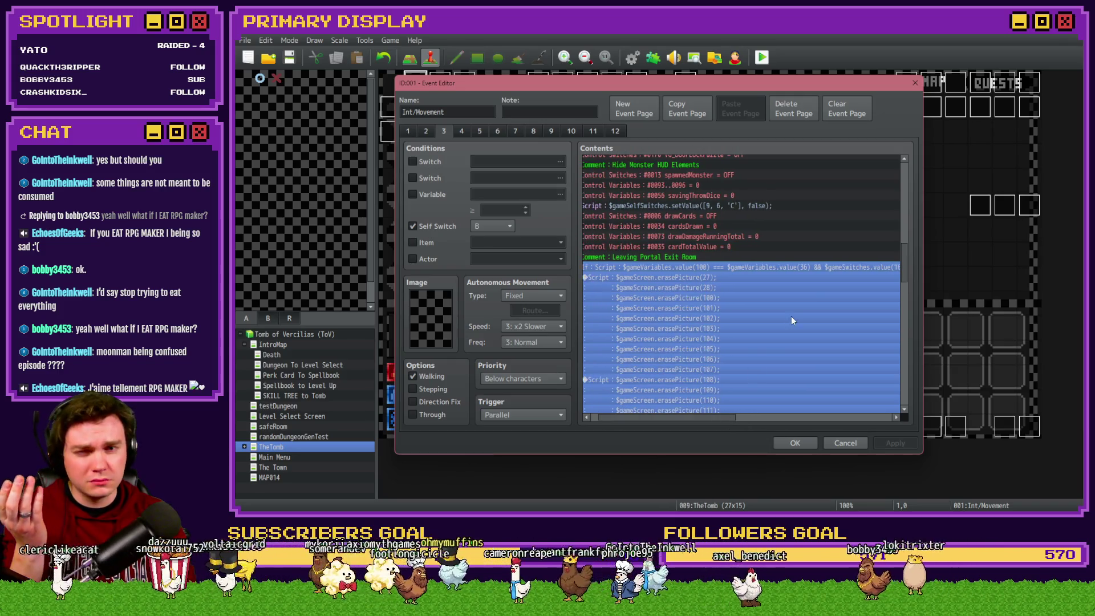
left_click_drag(904, 259, 913, 162)
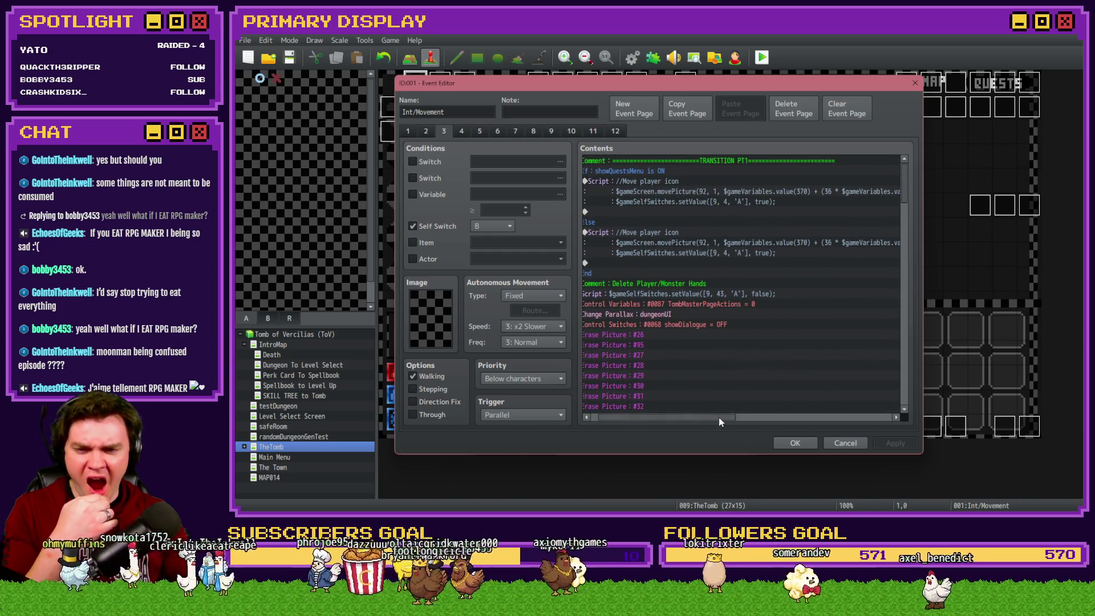
scroll(720, 419, "left", 1)
scroll(722, 361, "down", 9)
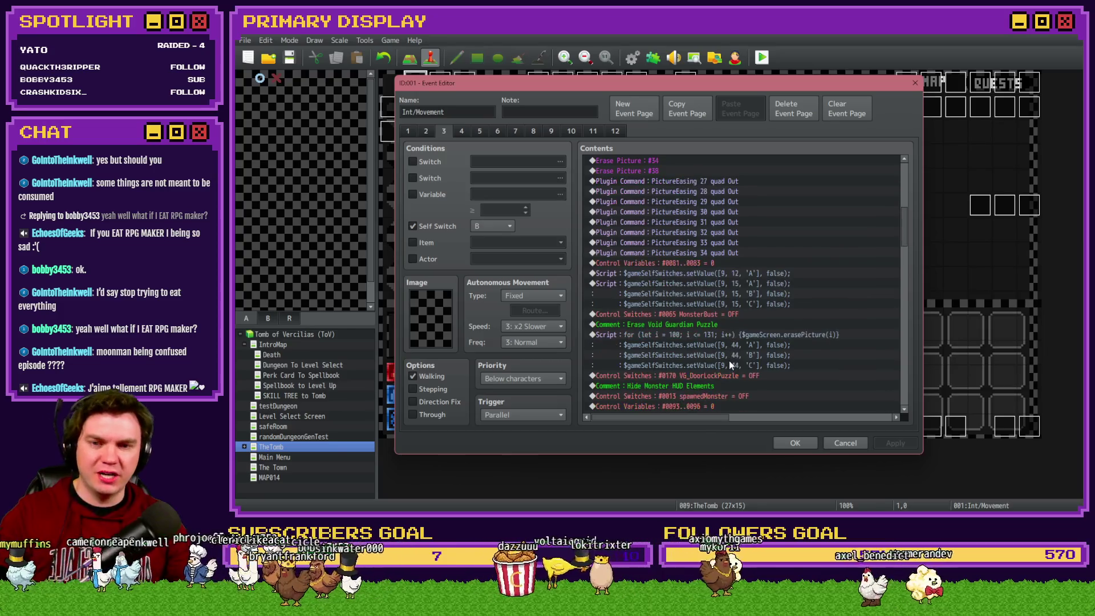
mouse_move(730, 360)
left_mouse_down()
mouse_move(765, 342)
mouse_move(775, 192)
left_mouse_up()
Accept the Int/Movement event changes with OK and save the project
scroll(728, 371, "down", 2)
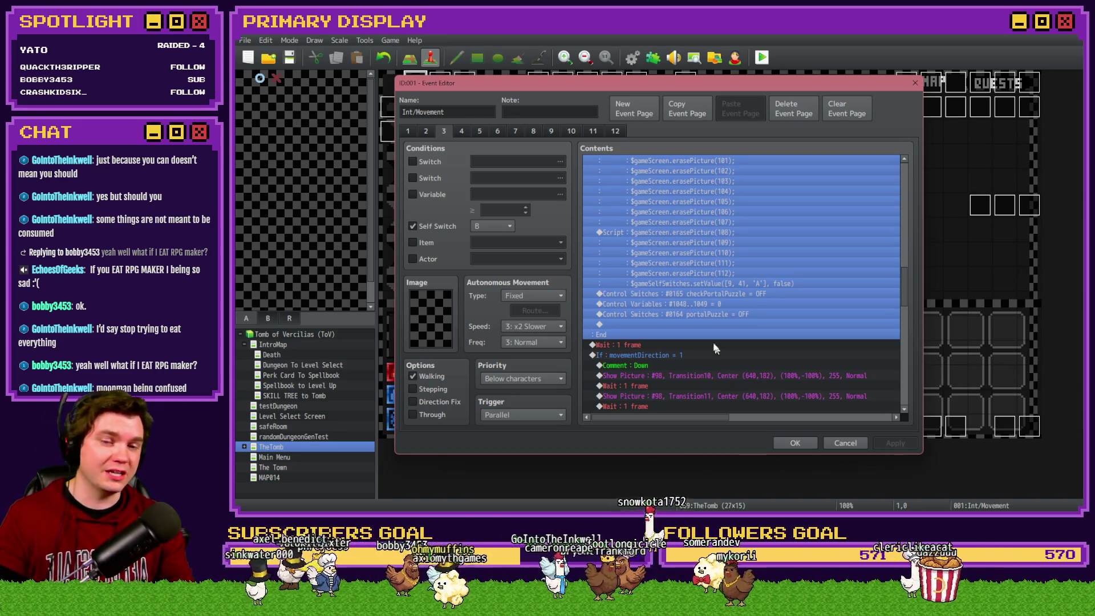
left_click(789, 442)
left_click(289, 59)
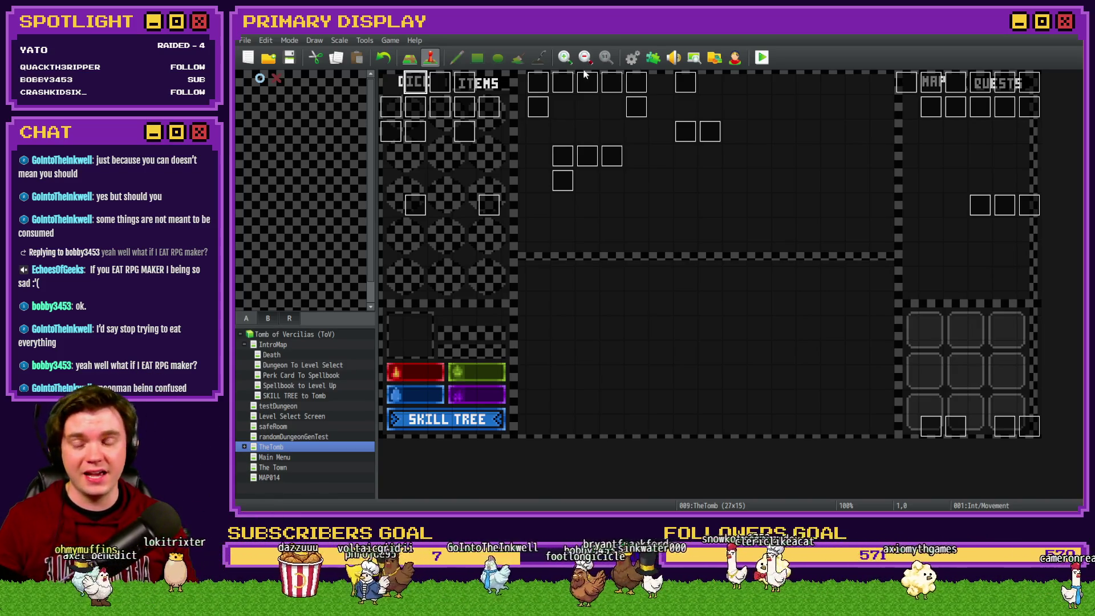
Start a playtest of Tomb of Vercilias and step the player one cell forward with W
left_click(763, 58)
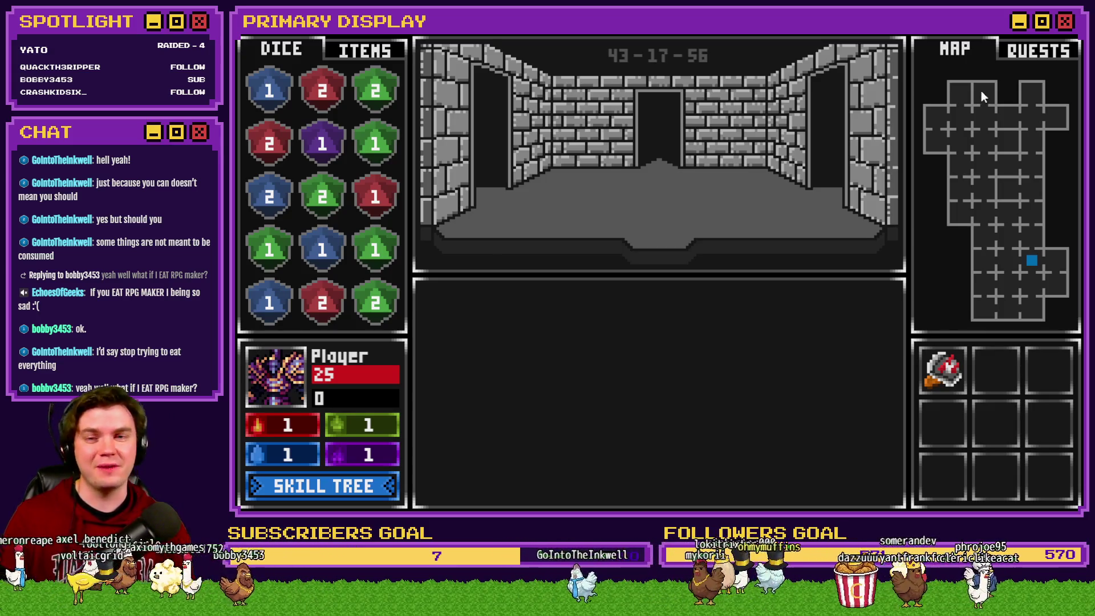
key("w")
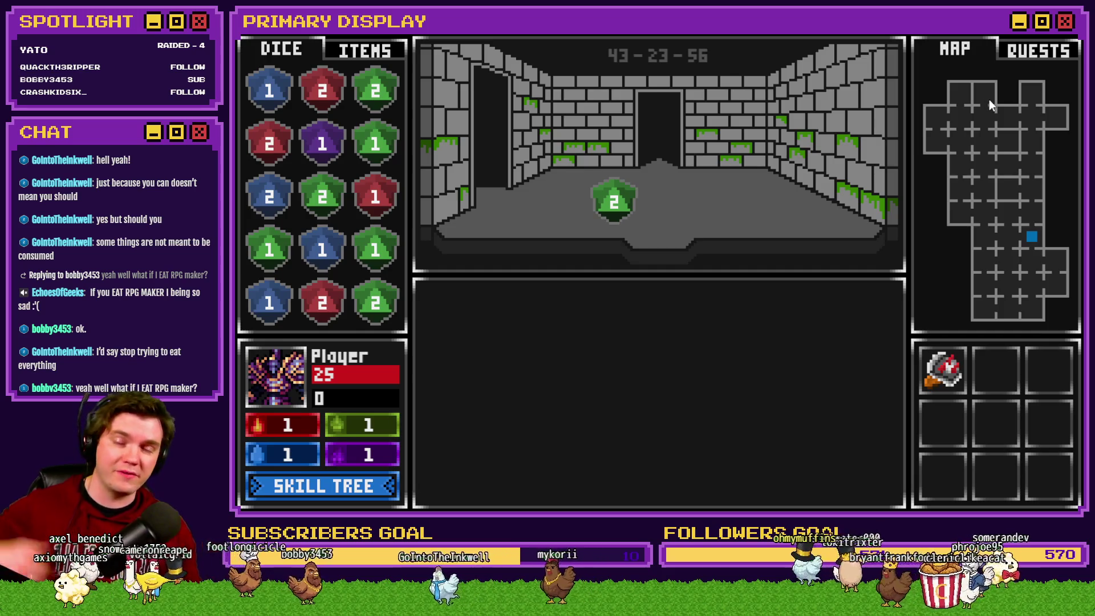